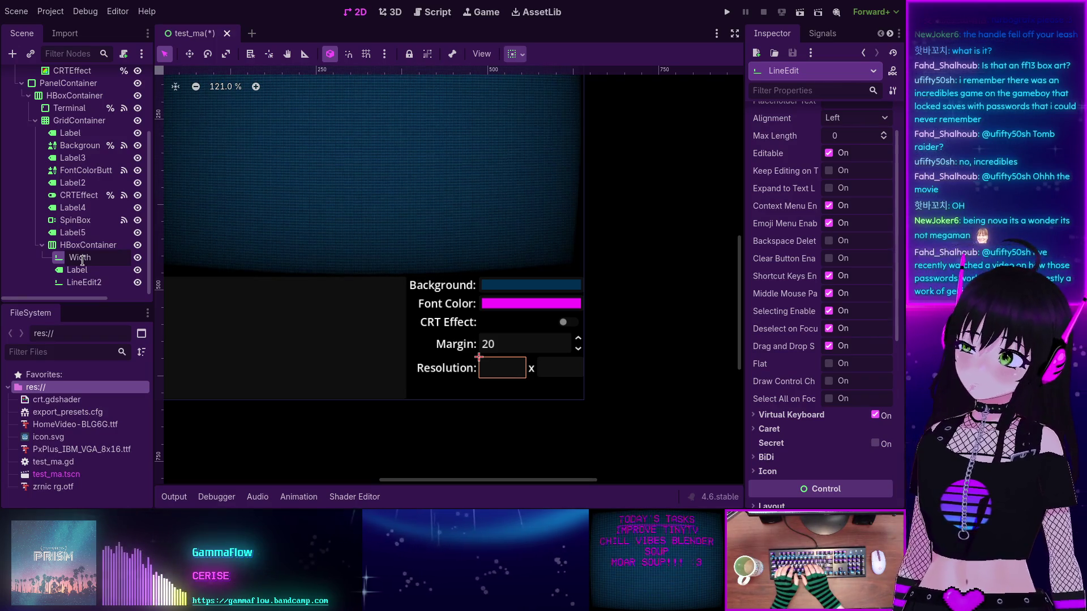
Step: Rename the two LineEdit nodes to WindowWidth and WindowHeight and switch to the Script workspace
key("BackSpace")
key("BackSpace")
key("BackSpace")
type("W")
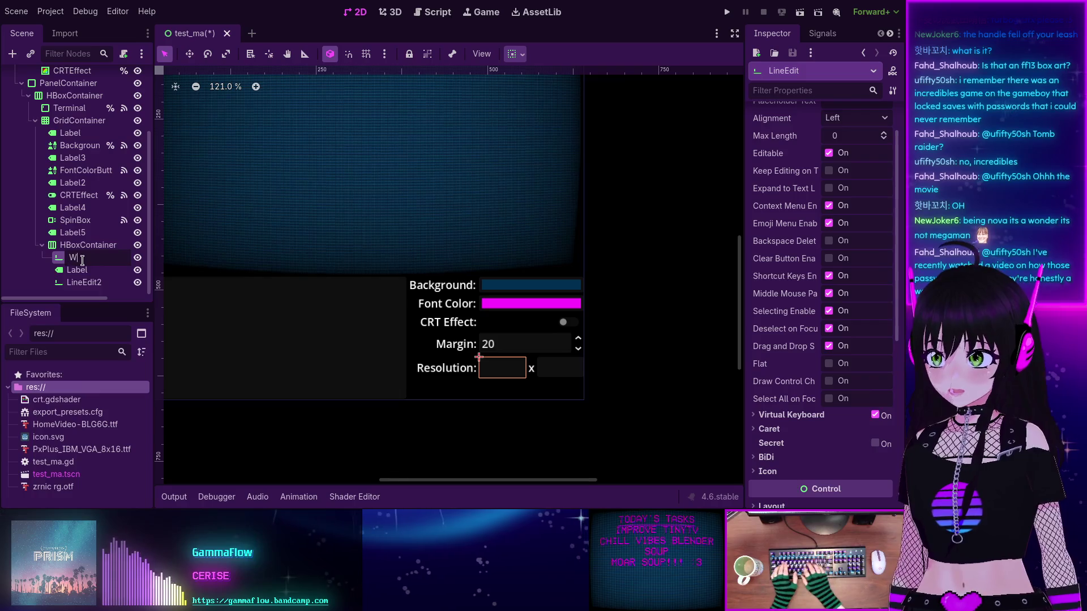
type("indowWidth")
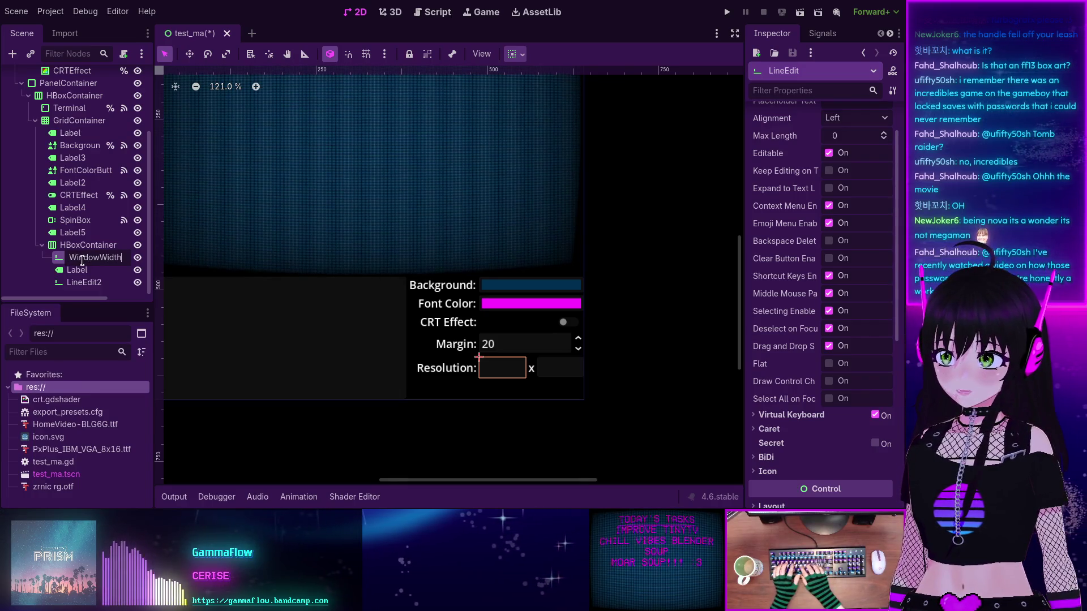
key("Return")
double_click(91, 283)
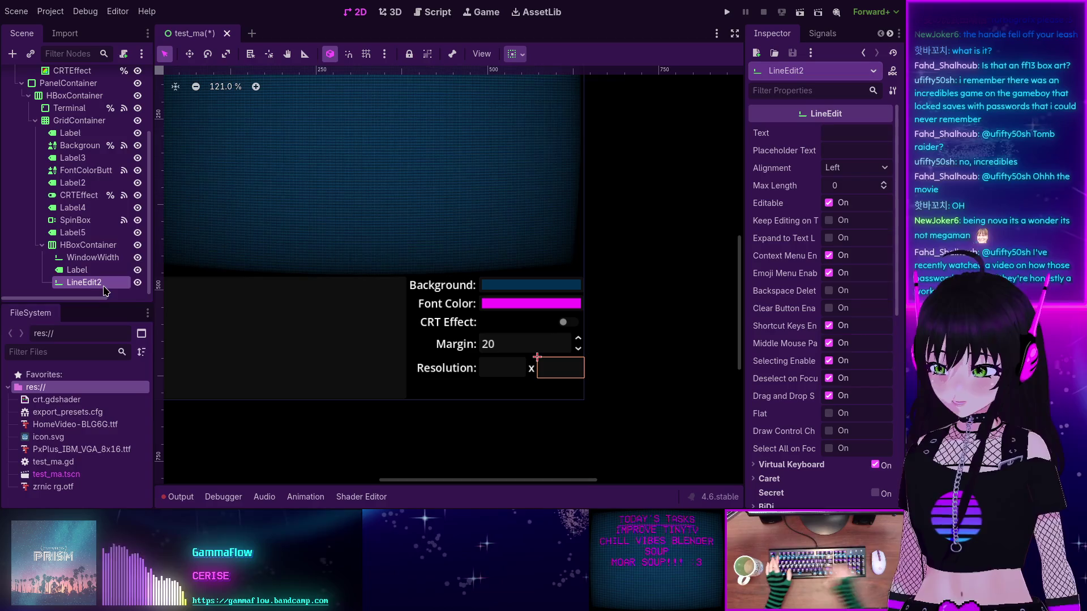
type("WindowH")
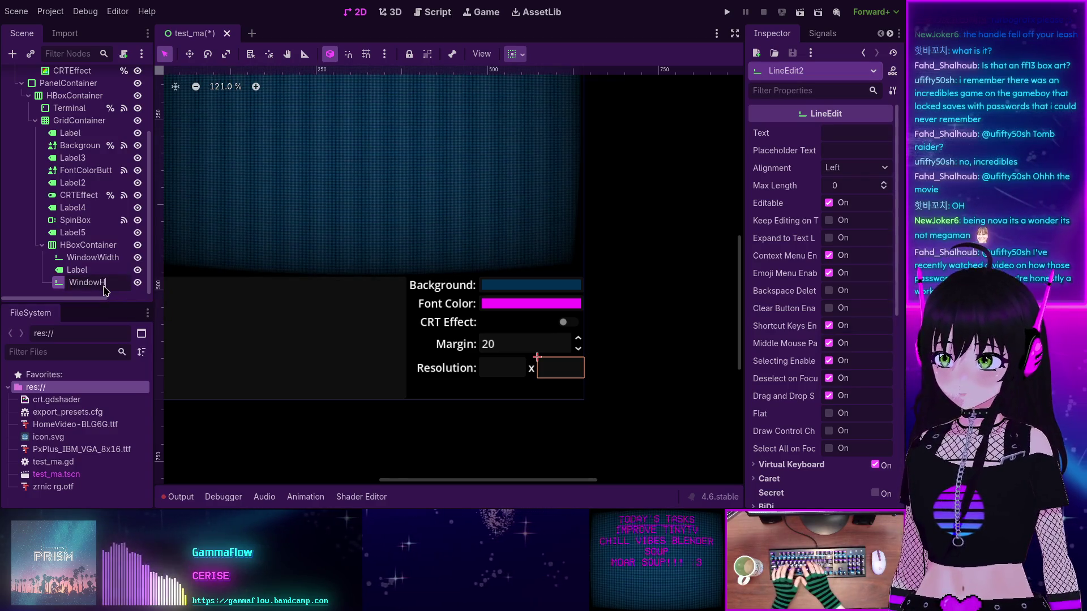
type("eight")
key("Return")
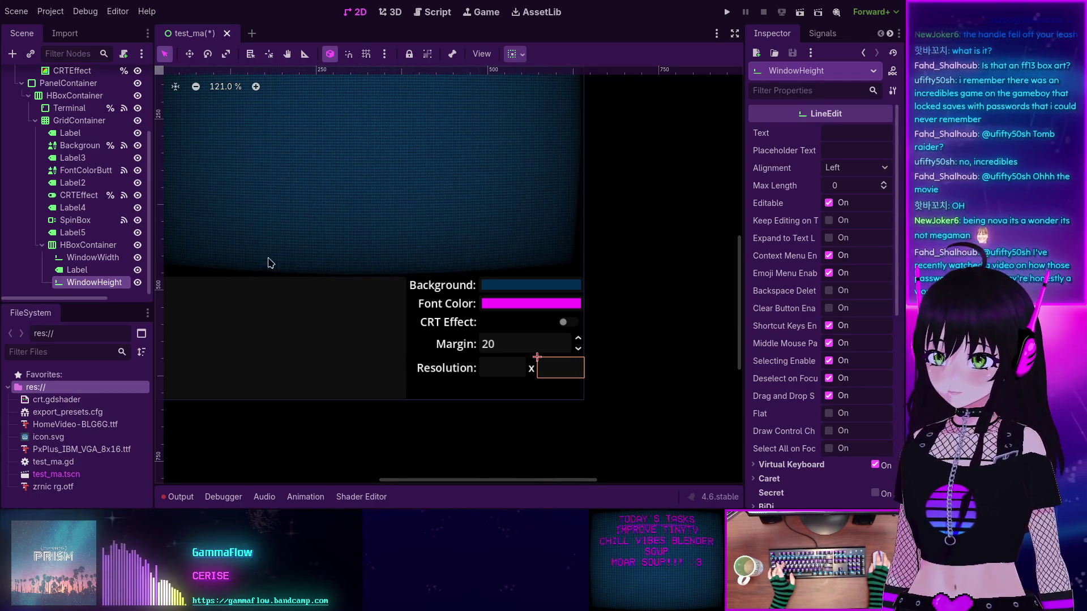
left_click(430, 12)
scroll(365, 119, "up", 3)
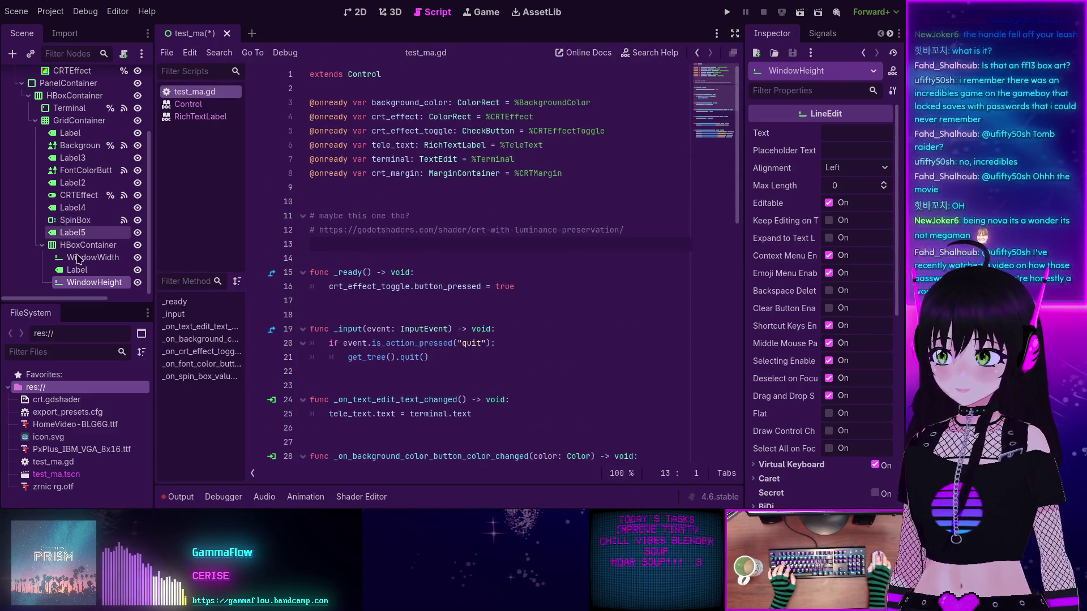
mouse_move(81, 263)
left_mouse_down()
mouse_move(226, 243)
mouse_move(317, 187)
left_mouse_up()
mouse_move(93, 282)
left_mouse_down()
mouse_move(325, 215)
mouse_move(387, 174)
mouse_move(391, 202)
left_mouse_up()
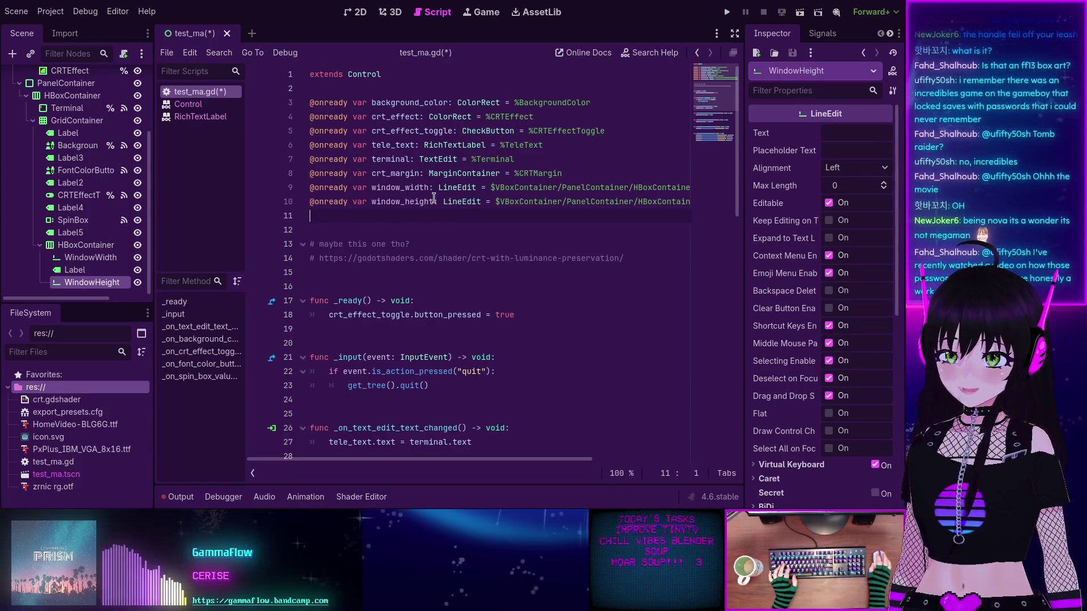
Step: Select WindowWidth and show its list of signals in the Node dock
left_click(95, 258)
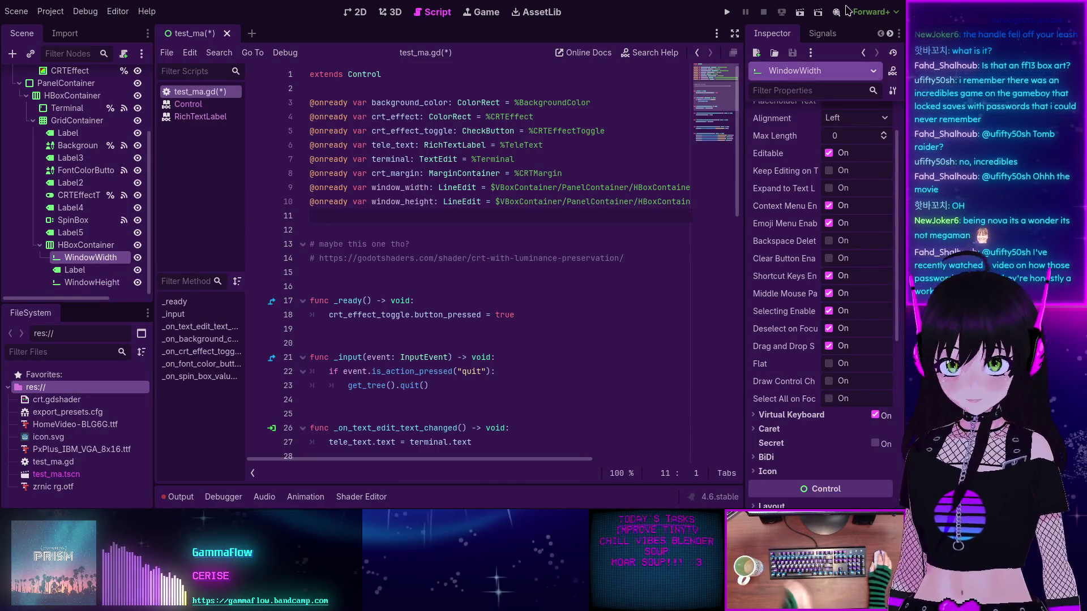
left_click(826, 34)
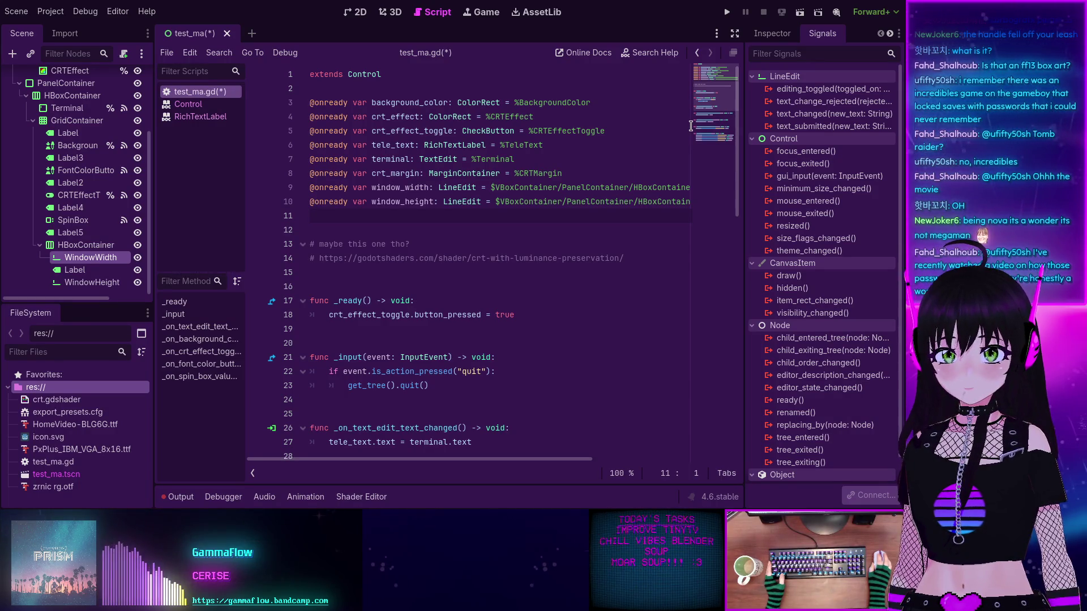
Step: Connect WindowWidth's text_submitted signal, creating the _on_window_width_text_submitted stub in test_ma.gd
double_click(781, 125)
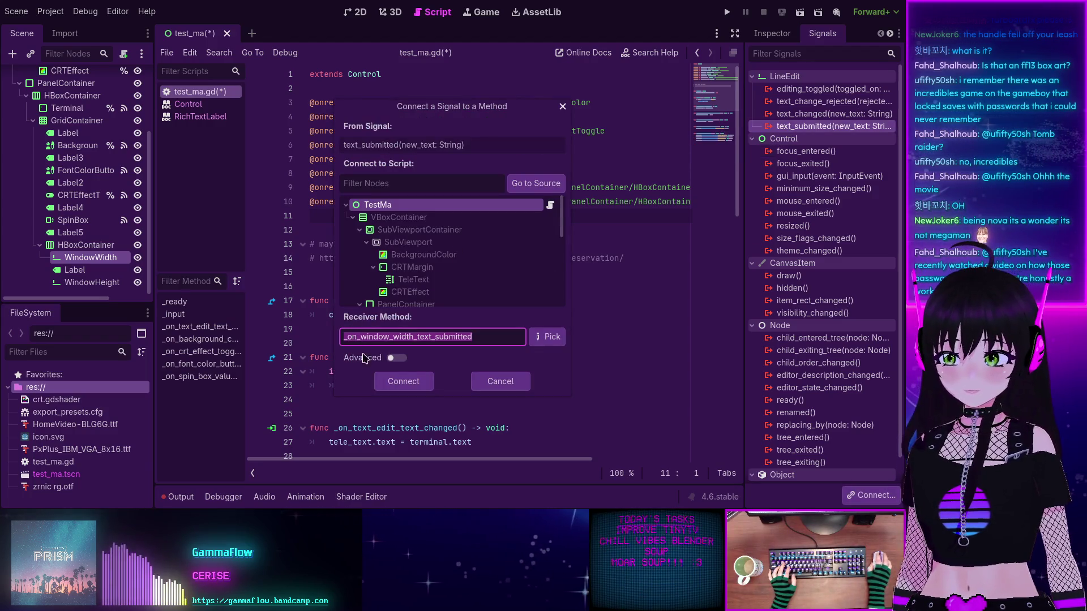
left_click(405, 380)
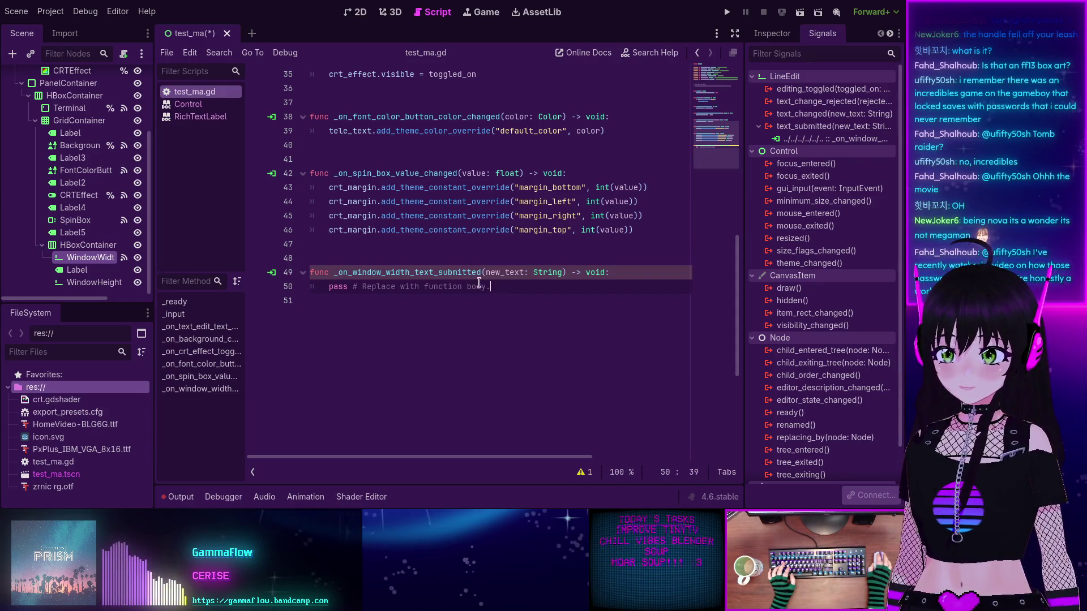
Step: Replace the stub body with an 'if new_text.is_valid_int(): pass' block and an else branch
left_click(327, 286, "shift")
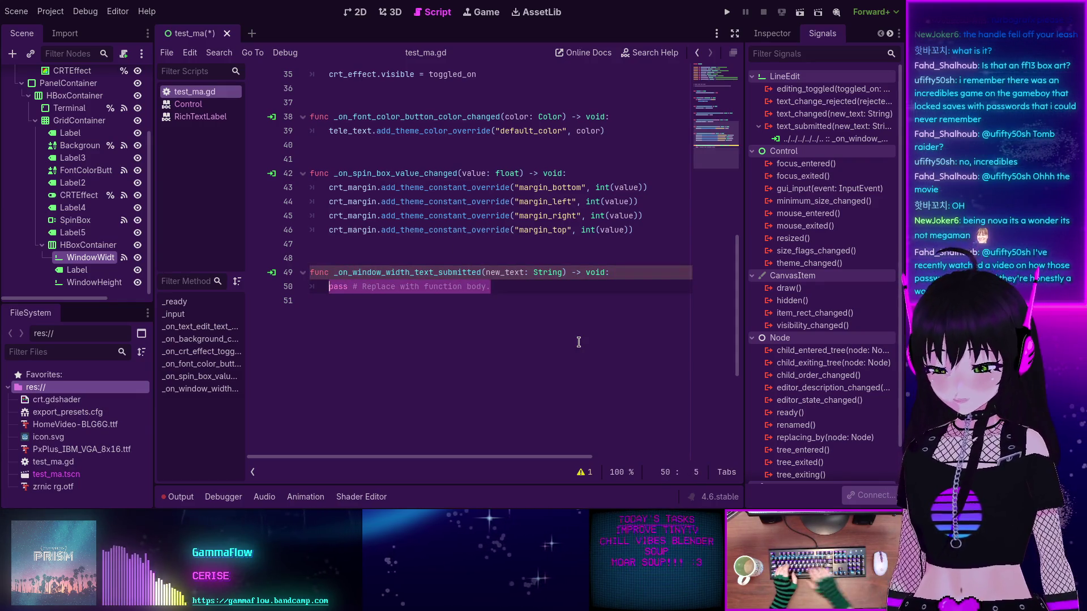
type("if new_text.is")
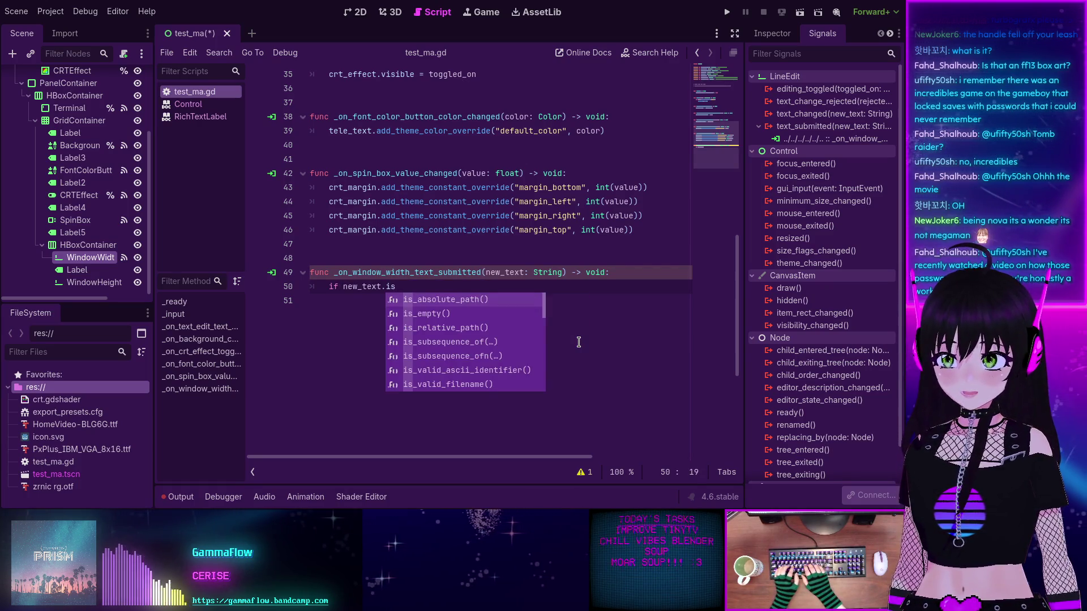
type("_n")
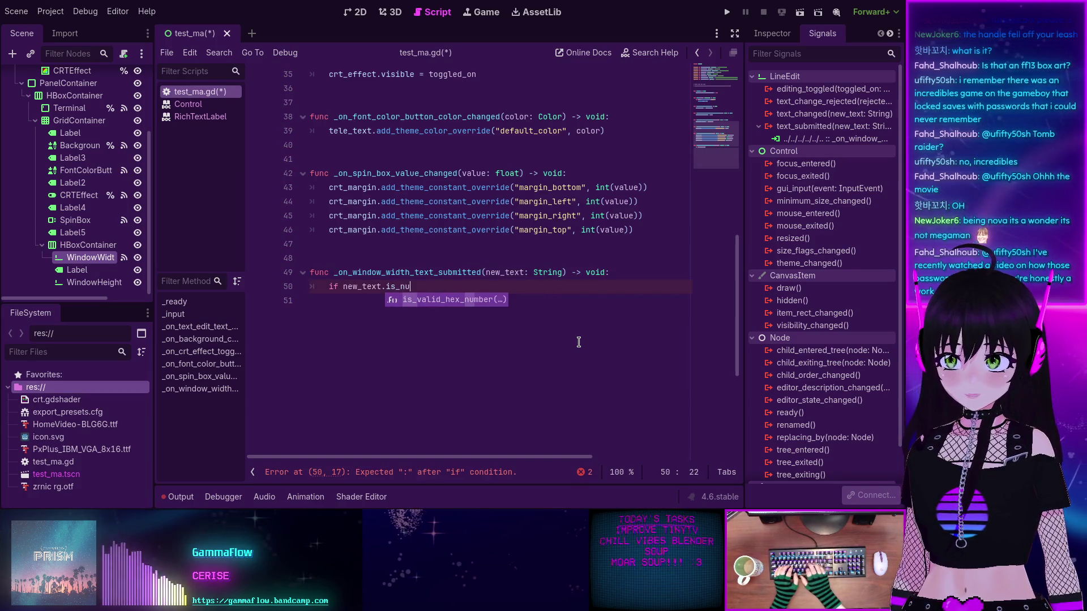
key("Return")
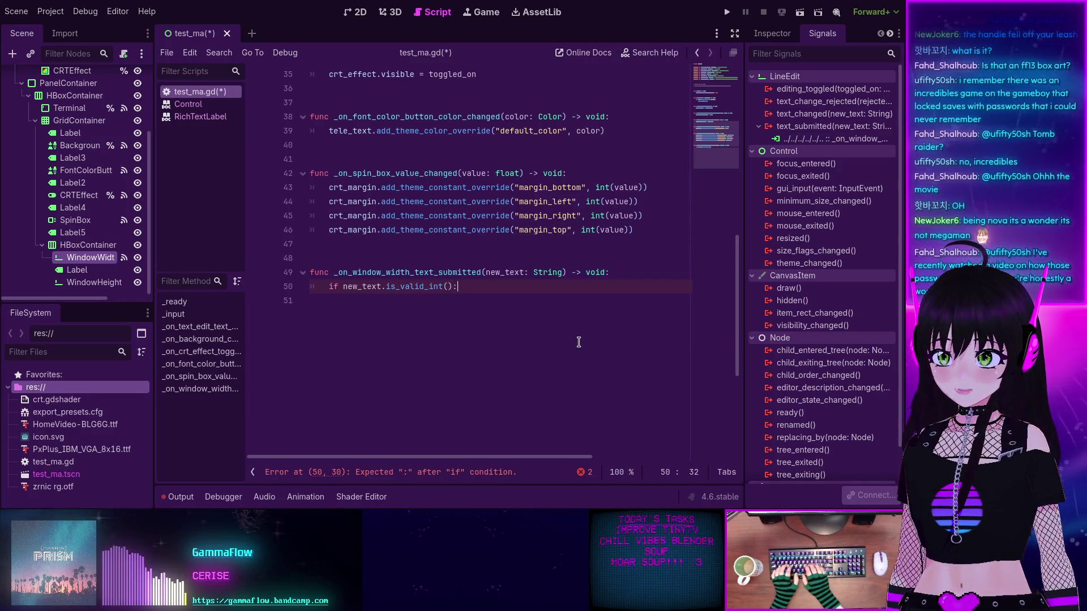
key("Return")
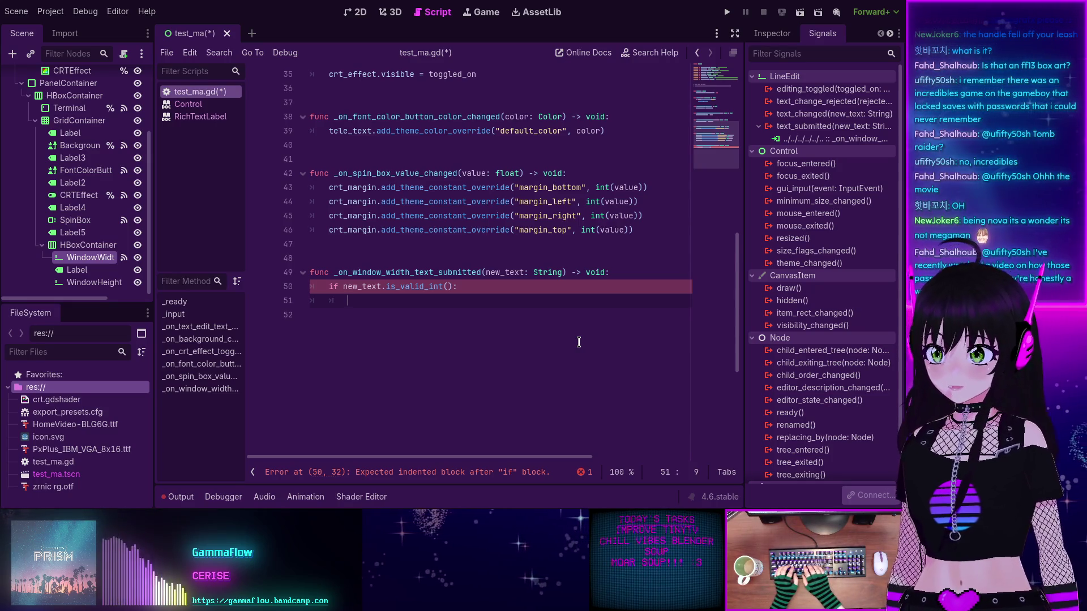
key("Return")
key("BackSpace")
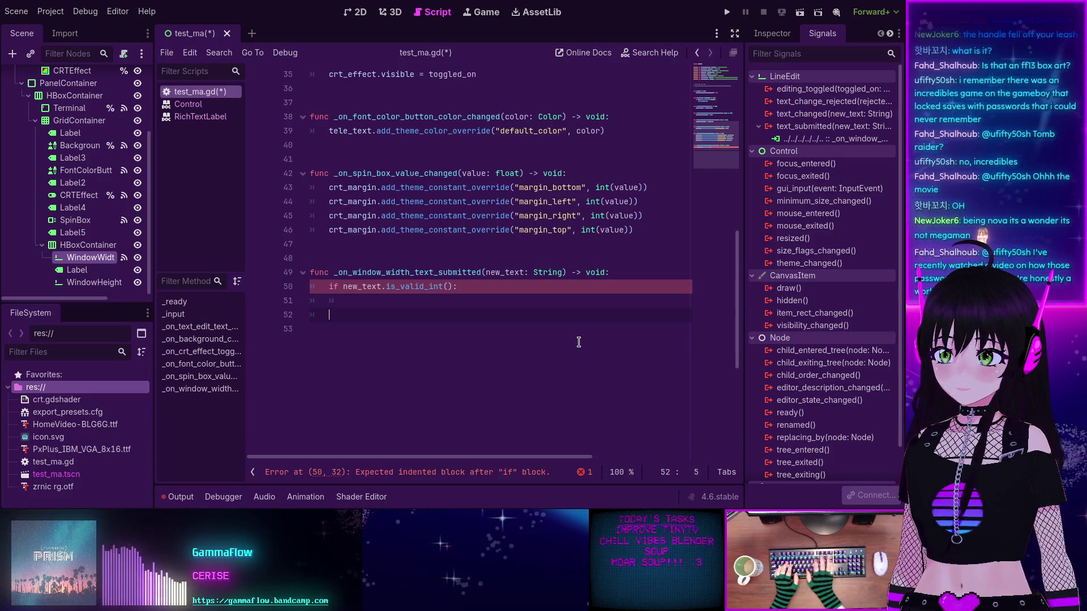
key("BackSpace")
type("pass")
key("Return")
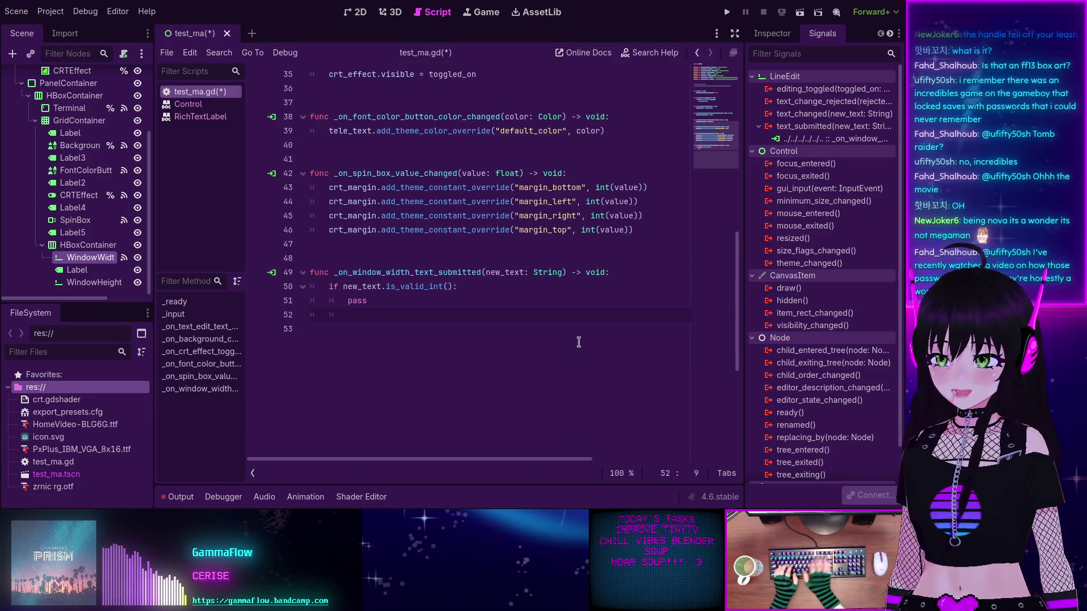
key("BackSpace")
type("else:")
key("Return")
type("ne")
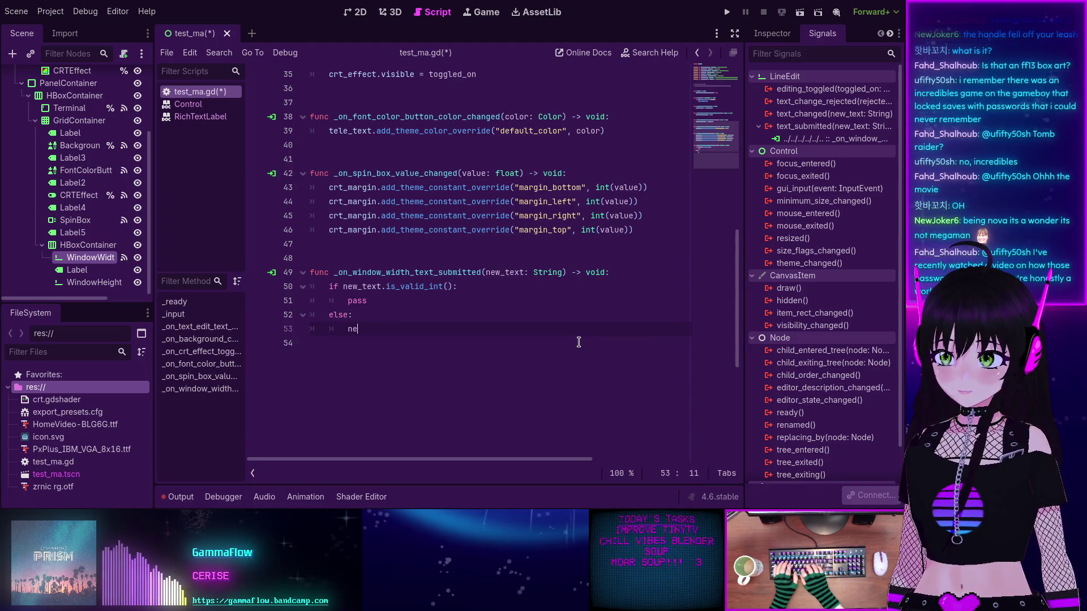
type("w")
key("Return")
type(".")
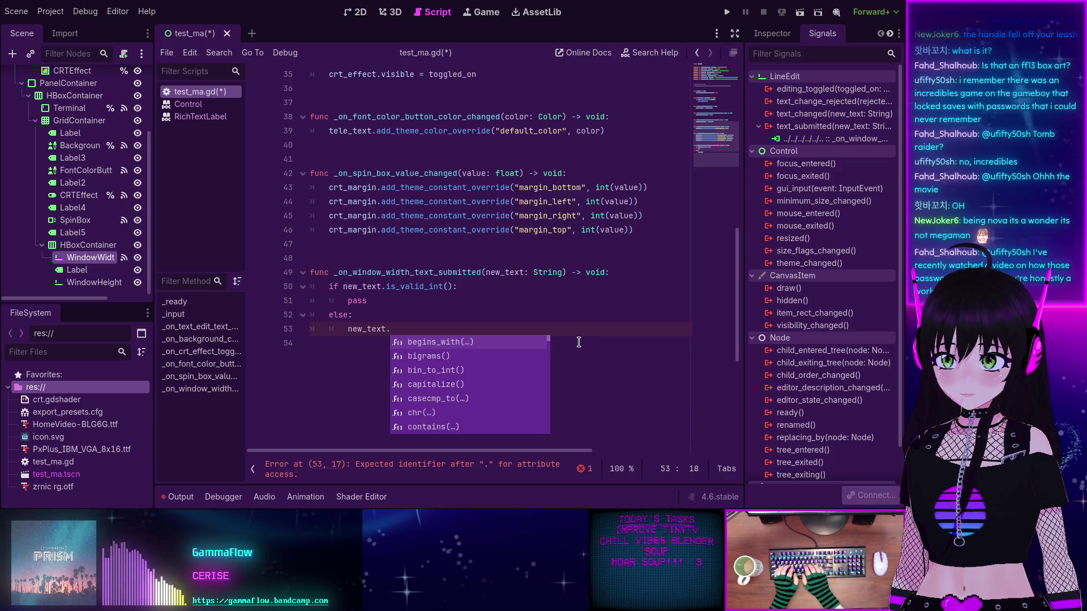
key("BackSpace")
key("BackSpace")
key("BackSpace")
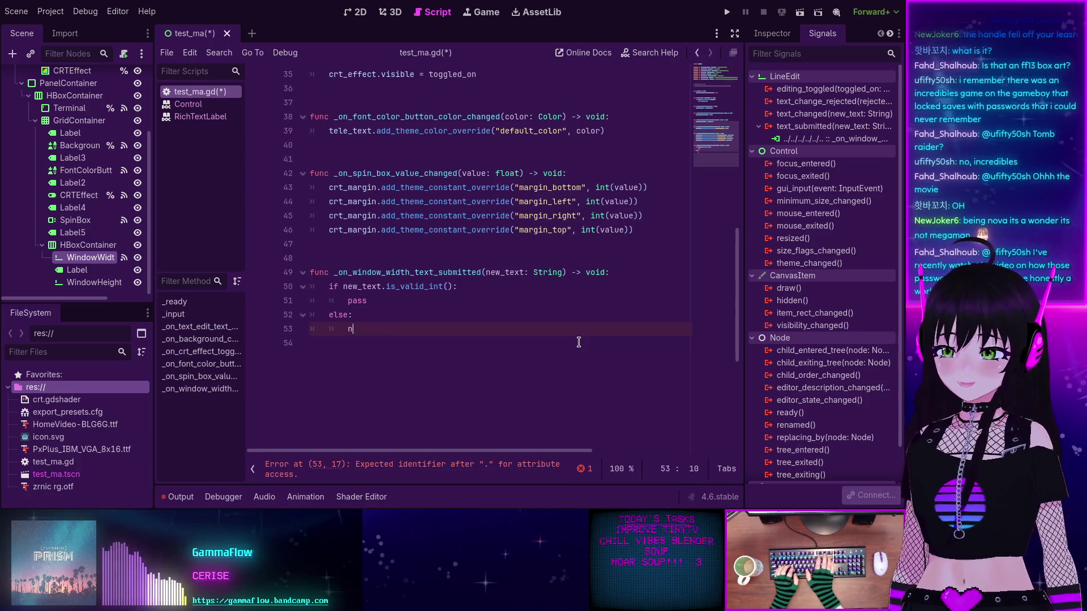
key("BackSpace")
Step: Make the else branch clear the width field with window_width.text = ""
scroll(532, 328, "up", 10)
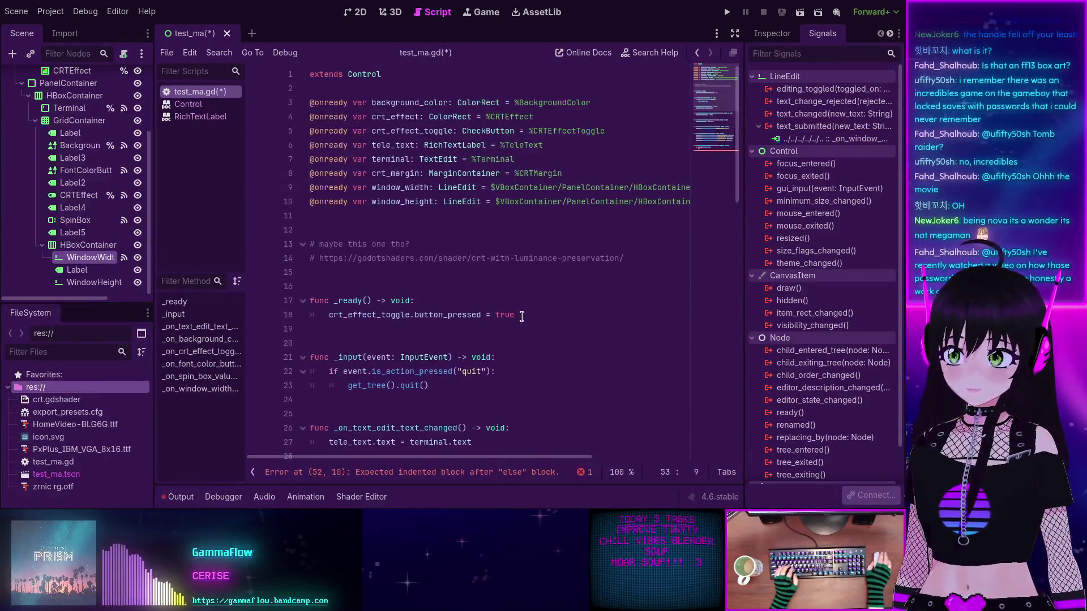
scroll(509, 314, "down", 14)
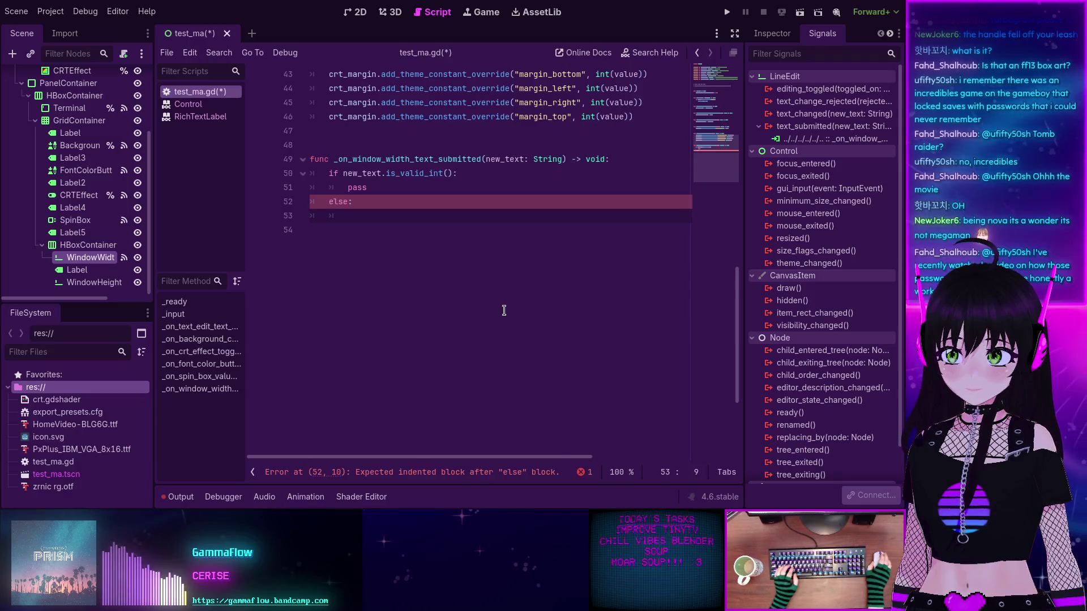
scroll(504, 310, "up", 14)
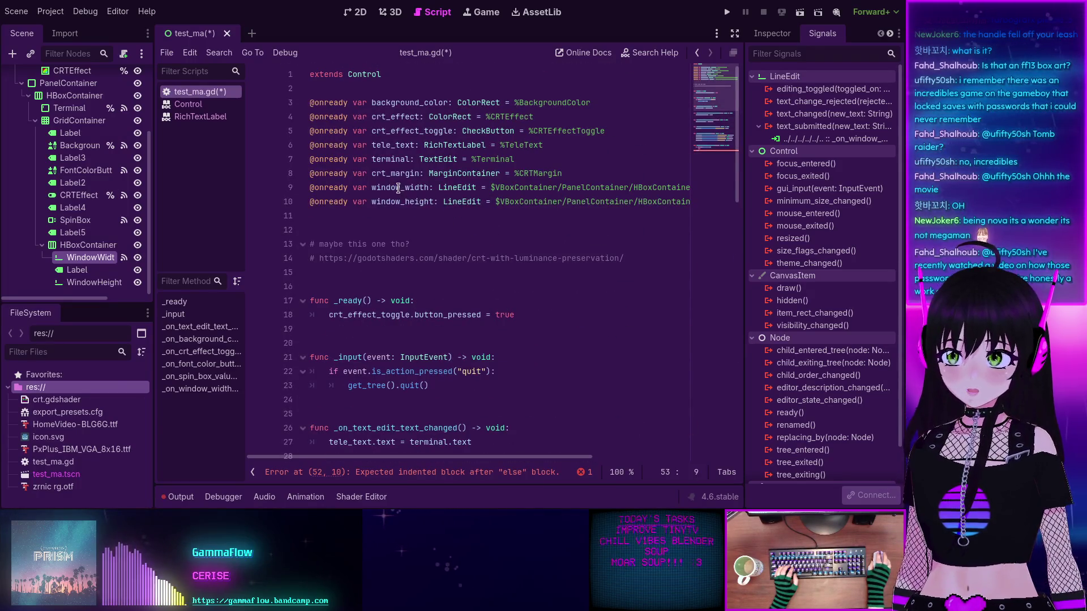
triple_click(399, 188)
double_click(402, 188)
key("ctrl+c")
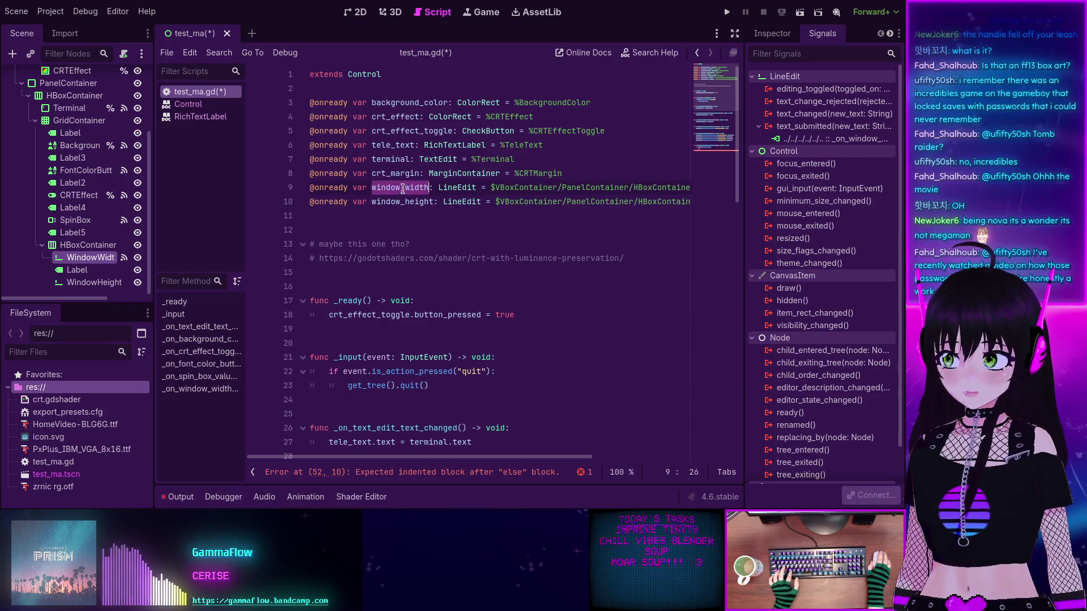
scroll(382, 310, "down", 12)
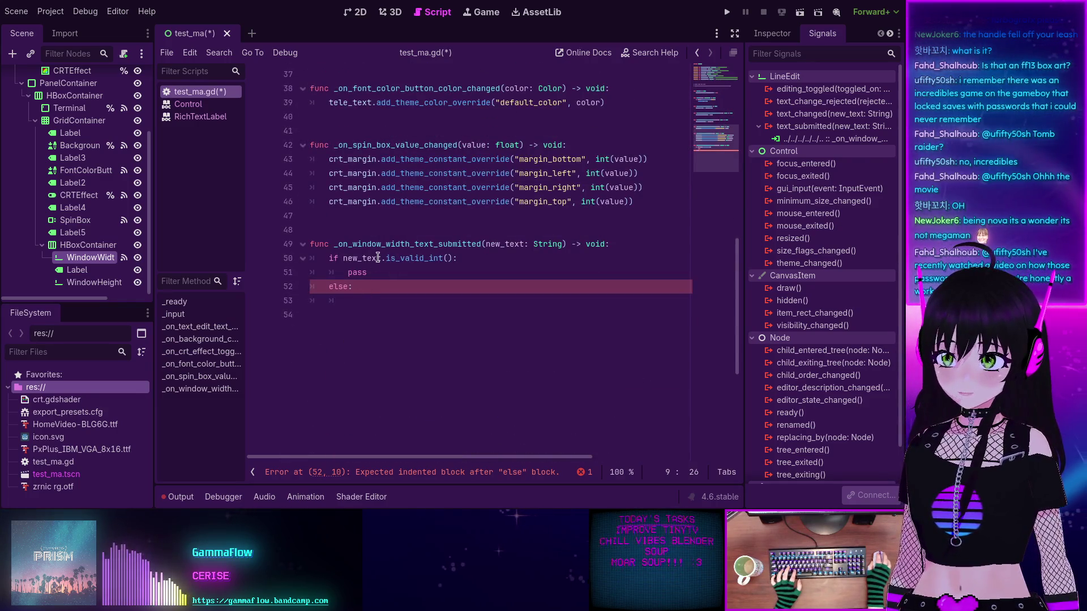
key("ctrl+v")
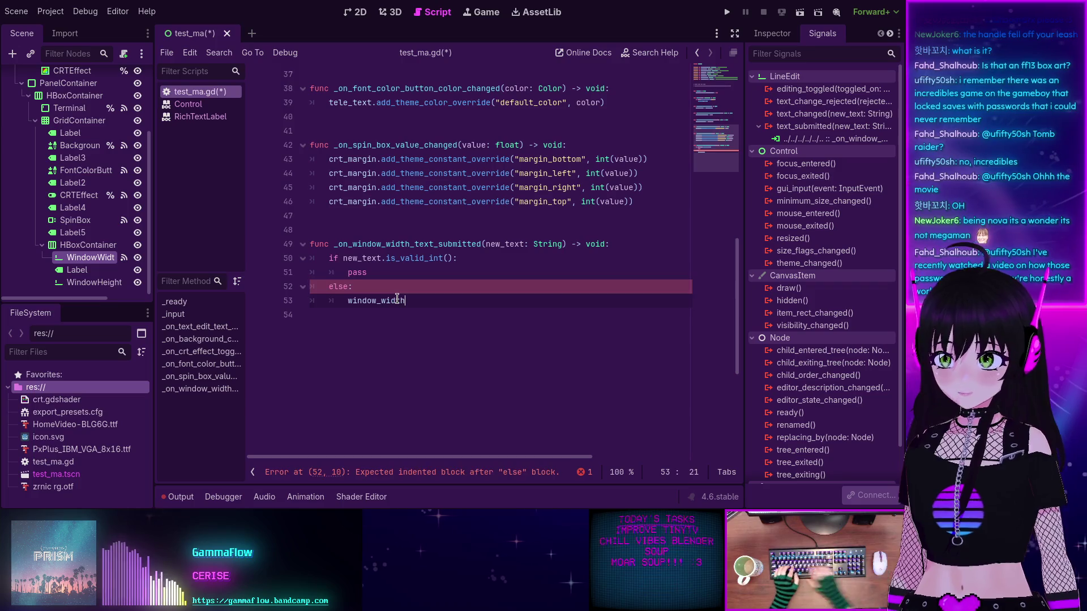
type(".text = \"\"")
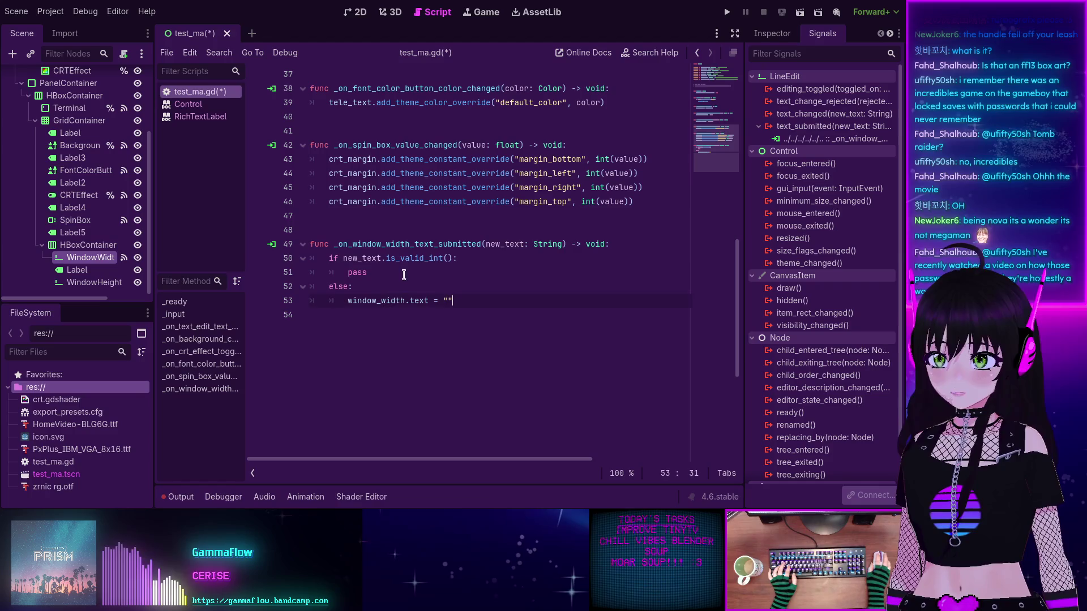
Step: Remove the pass placeholder and add 'and window_height.text.is_valid_int()' to the if condition
double_click(357, 272)
mouse_move(416, 260)
key("BackSpace")
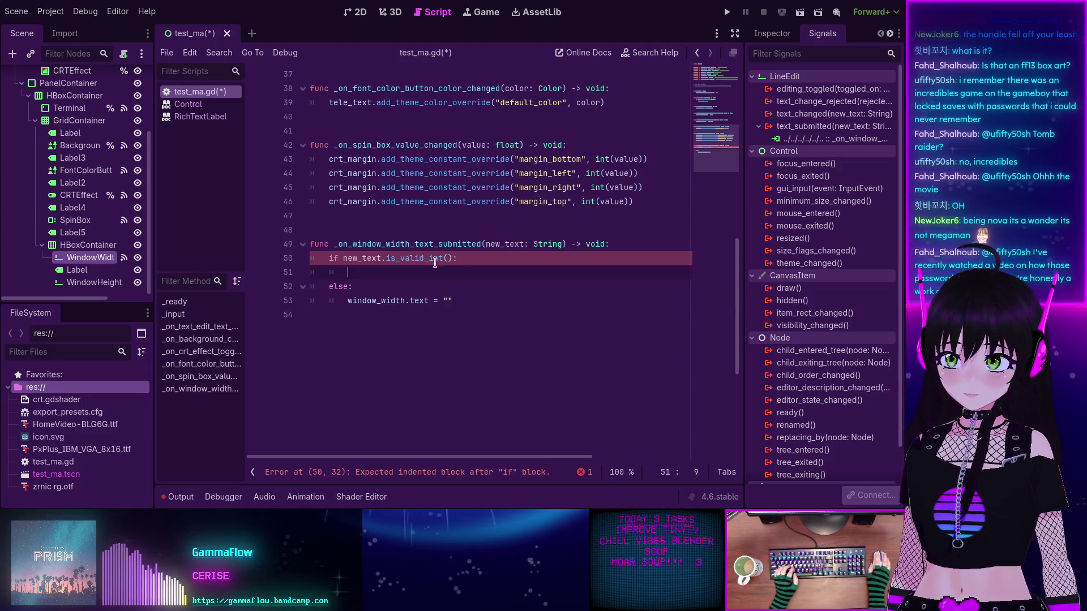
left_click(453, 259)
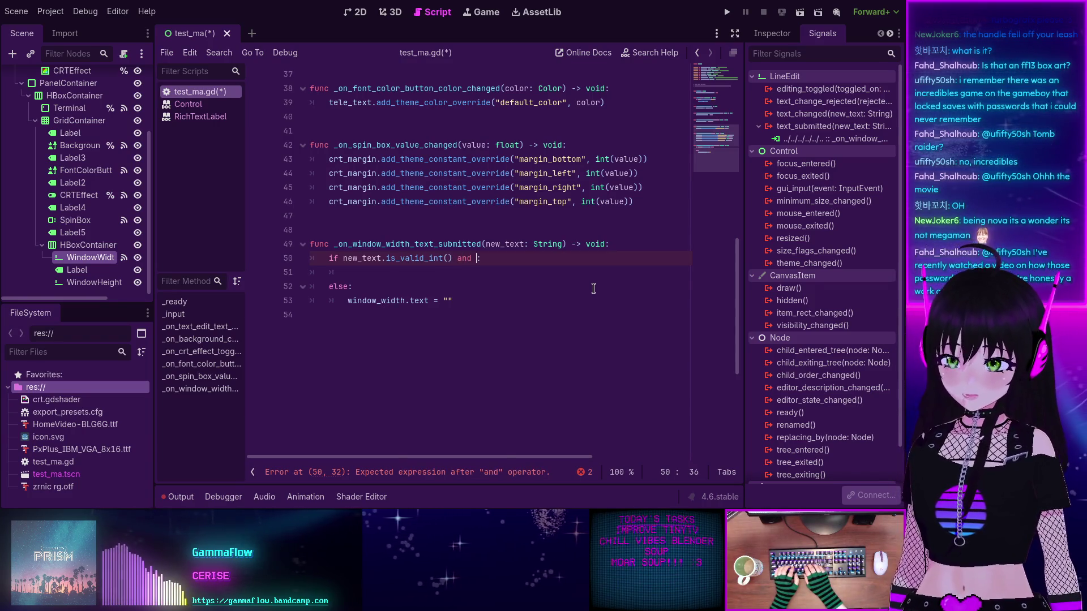
type("window")
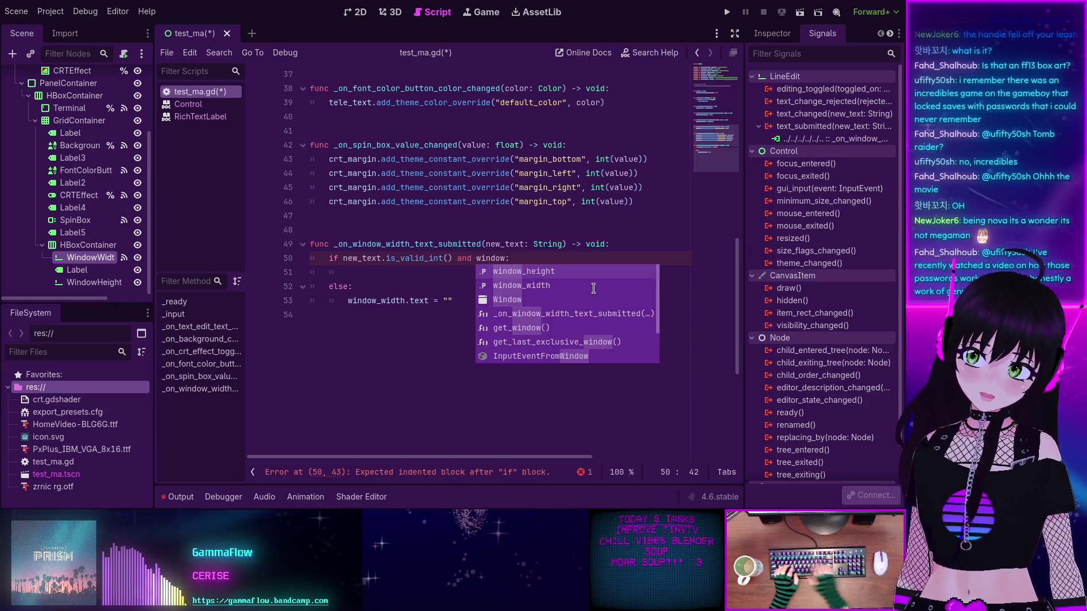
key("Down")
key("Up")
key("Return")
type(".")
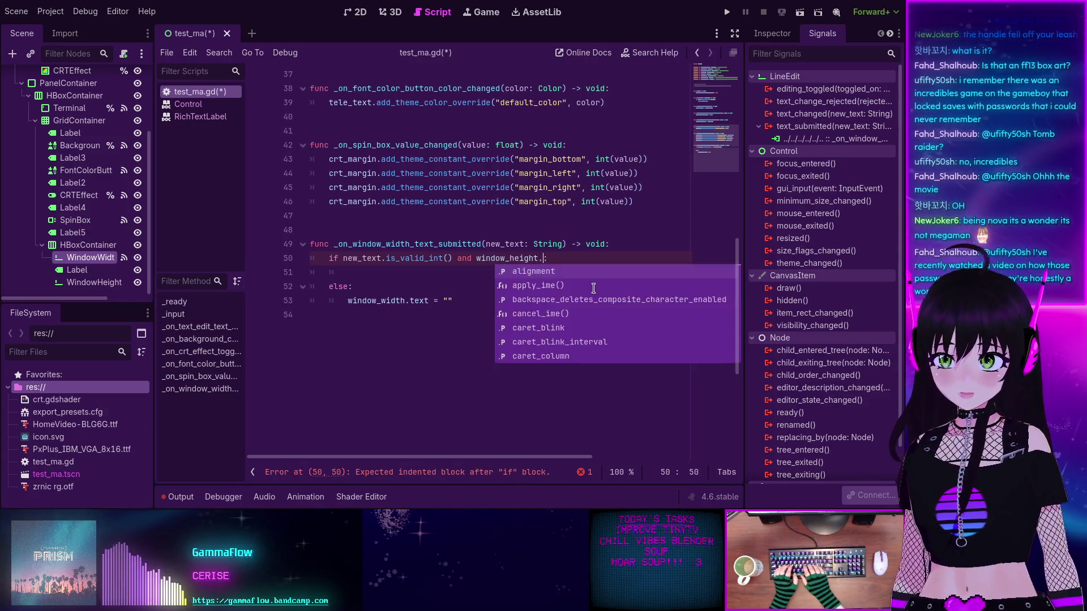
type("is_")
key("BackSpace")
key("BackSpace")
key("BackSpace")
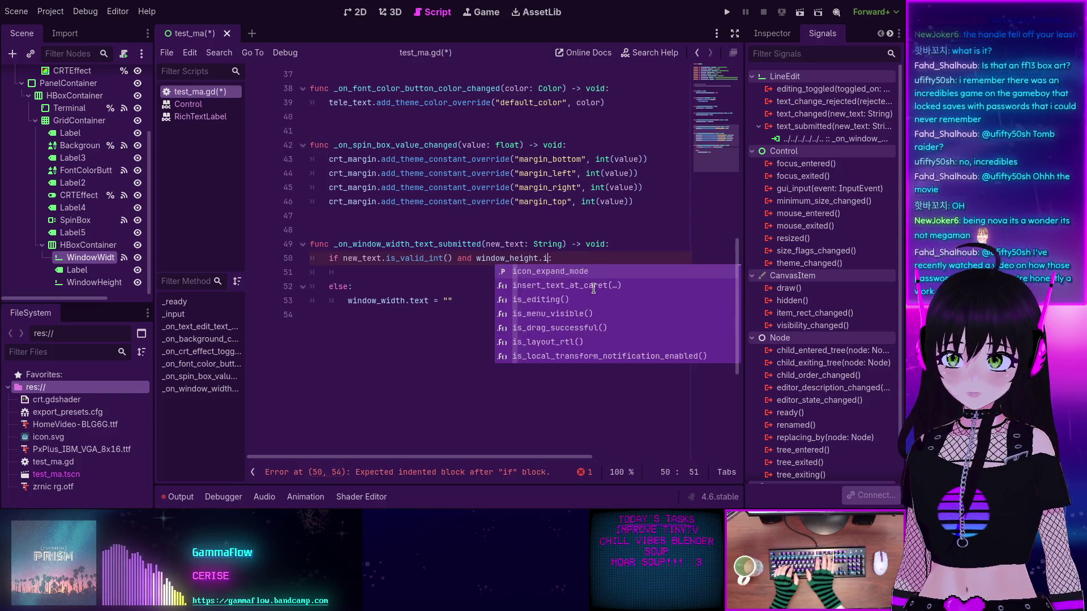
type("text.is")
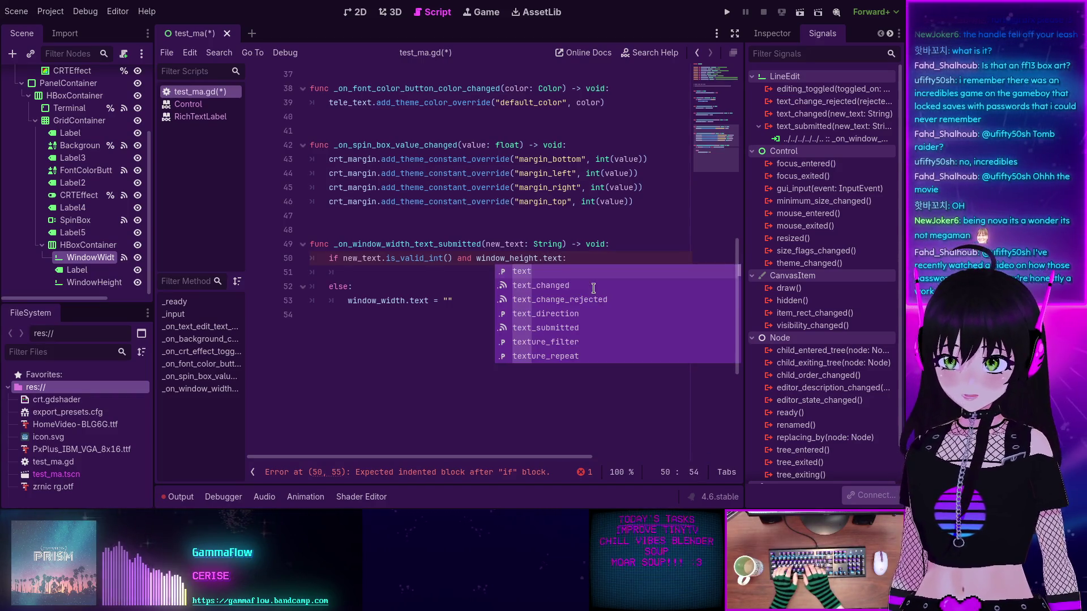
type("_vali")
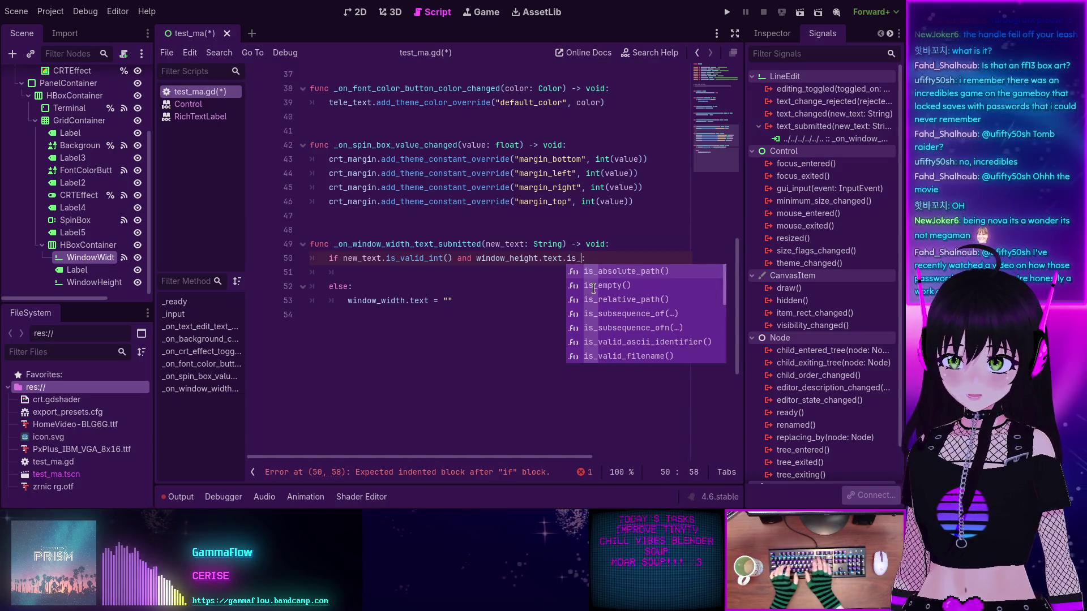
key("Down")
key("Down")
key("Down")
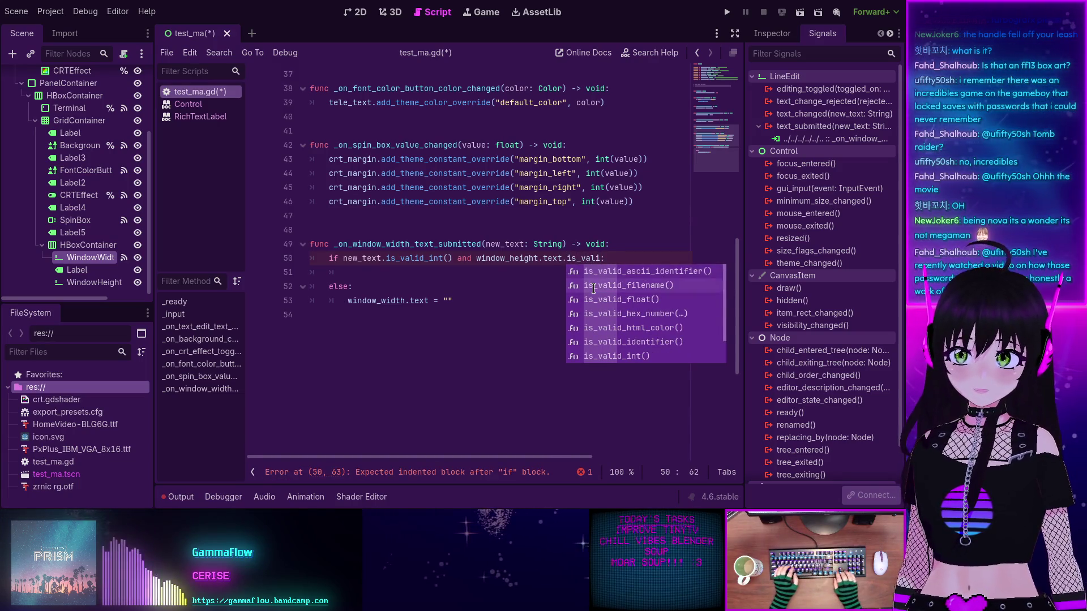
key("Return")
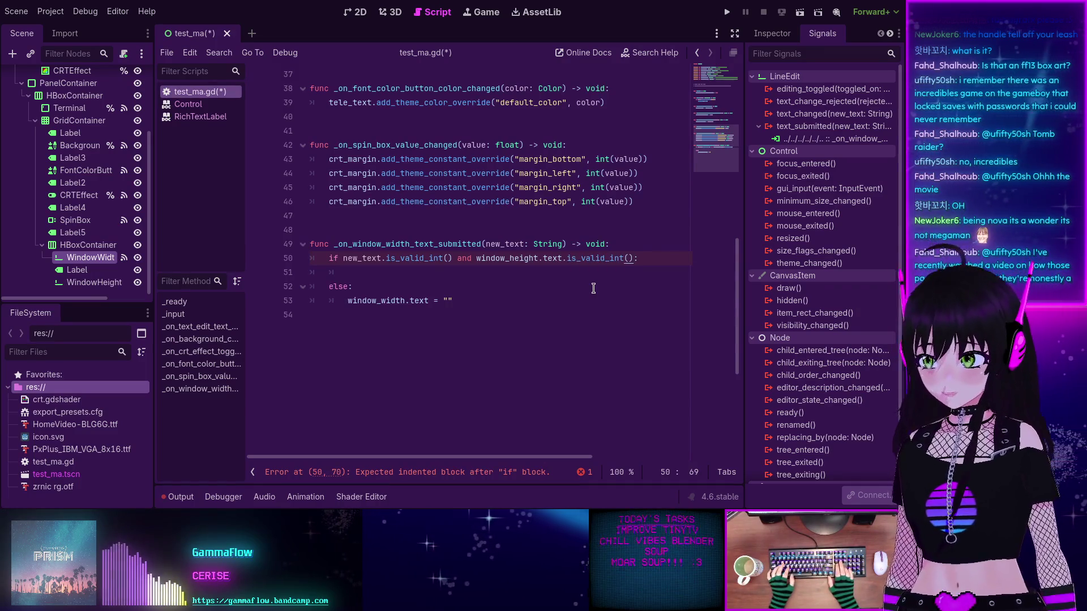
Step: Begin the valid branch with get_window().size = inside the if block
key("Down")
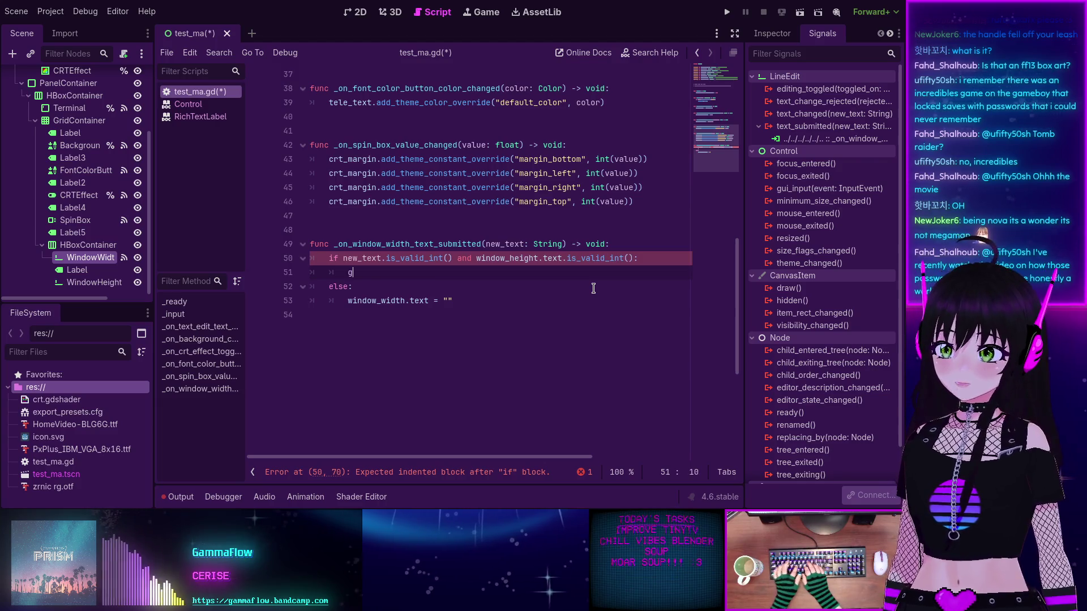
type("et_win")
key("Return")
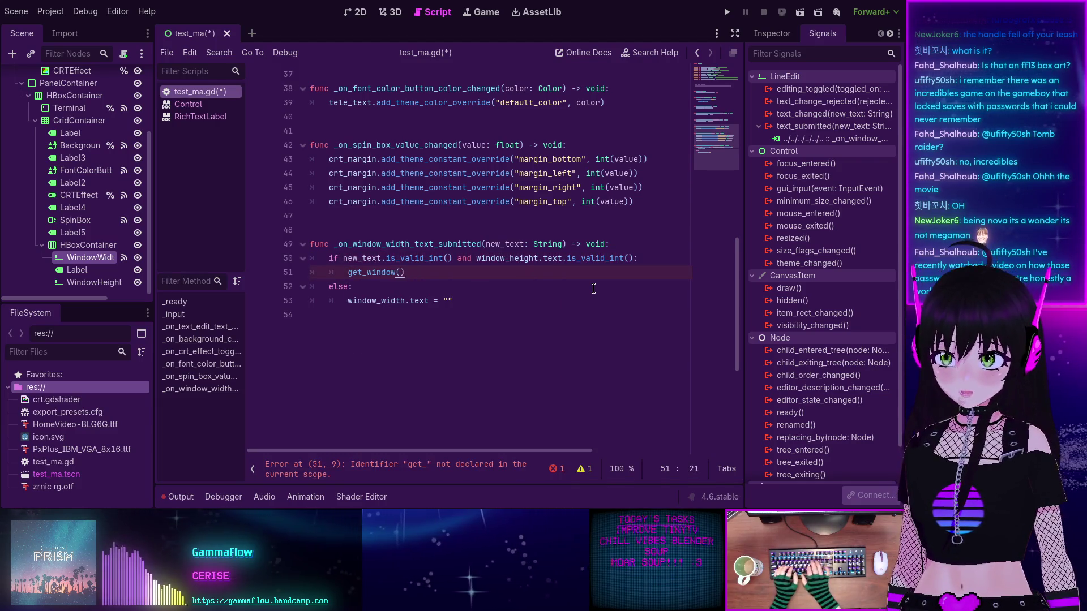
type(".siz")
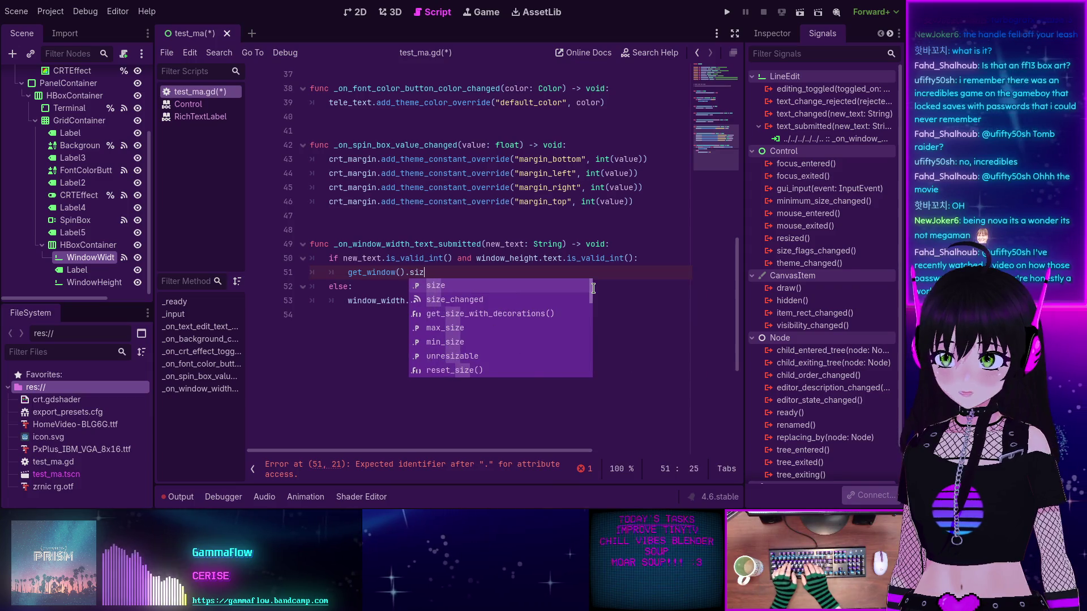
type("e")
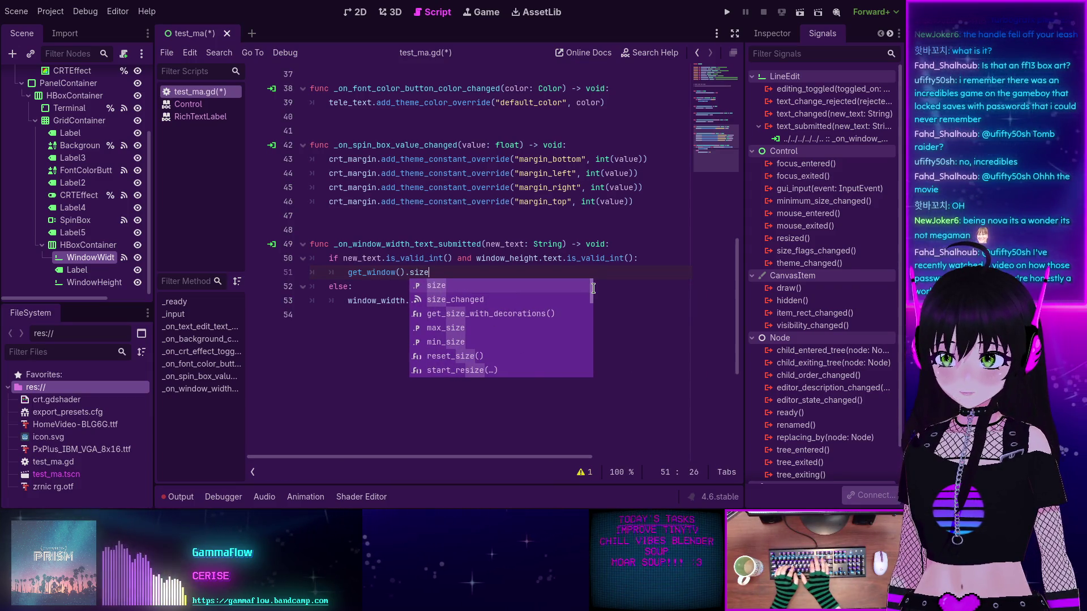
type(" =")
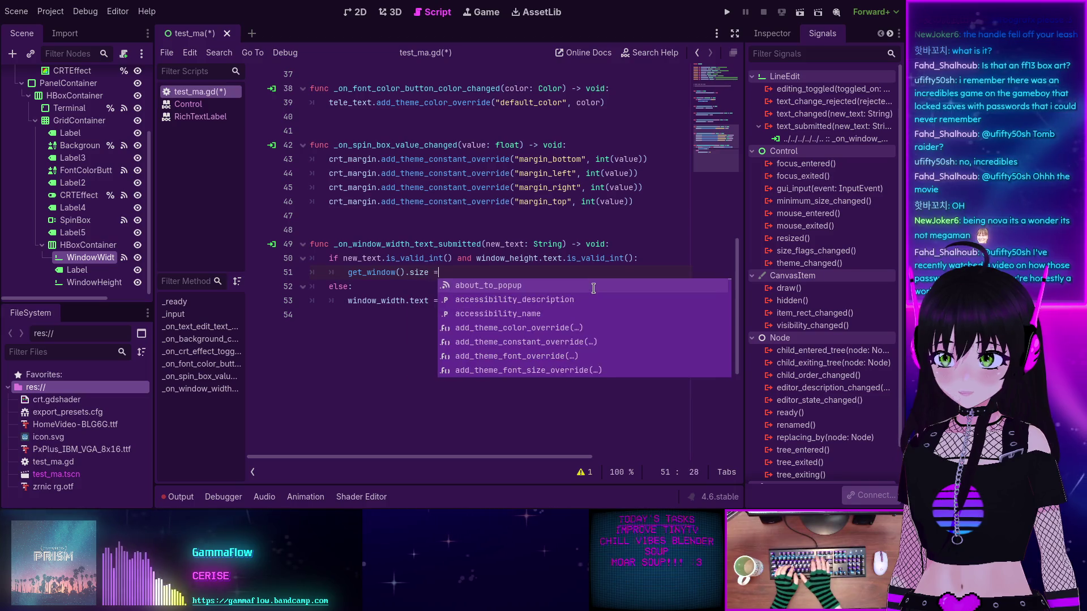
Step: Assign the size as Vector2i(new_text.to_int() after checking the size property documentation
left_click(420, 274, "ctrl")
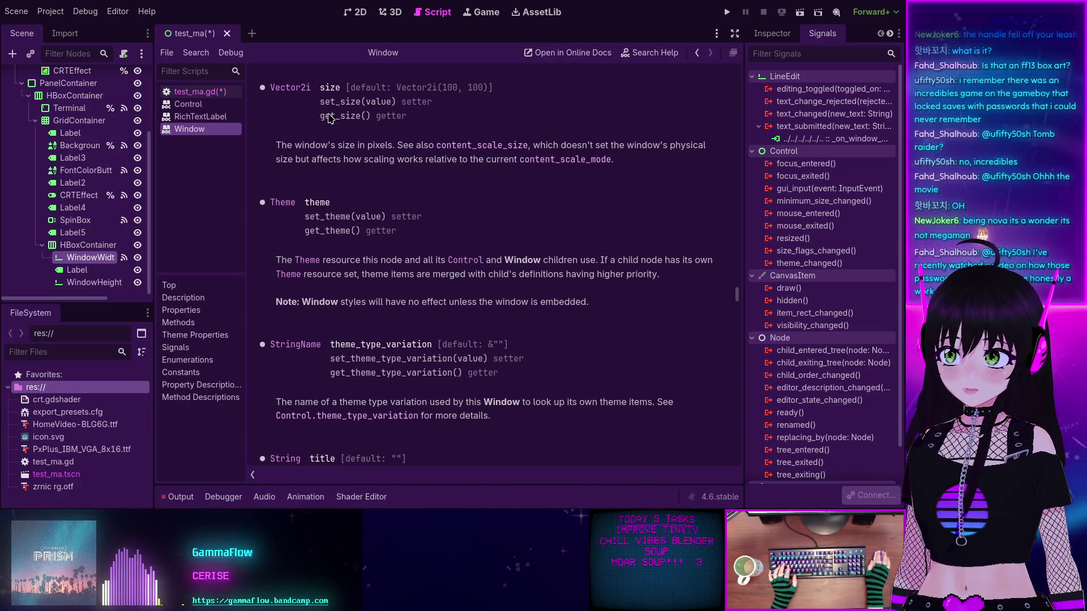
key("alt+Left")
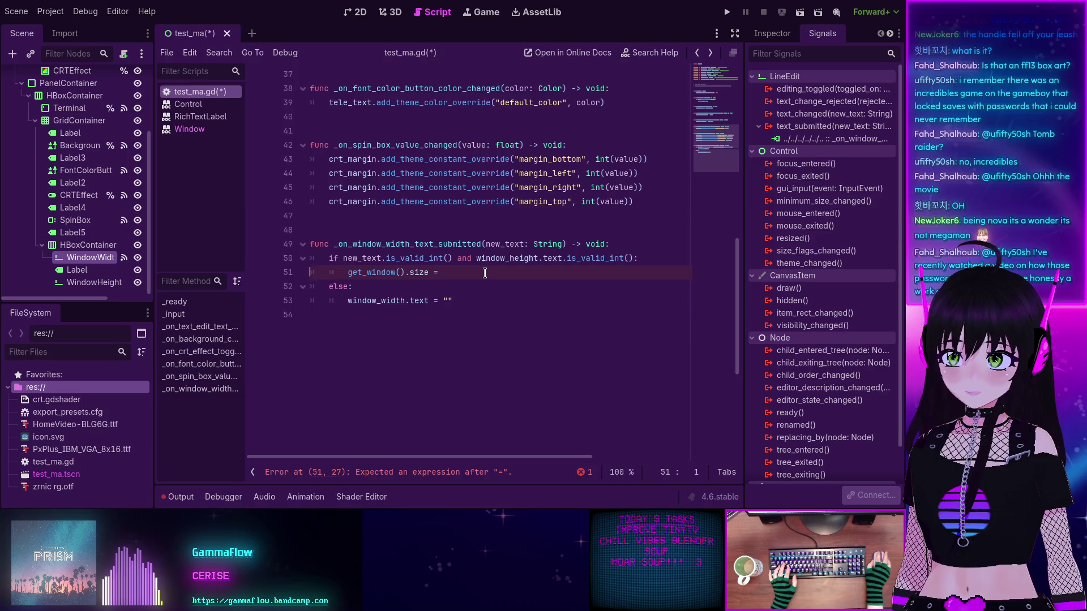
left_click(484, 272)
type("Vector")
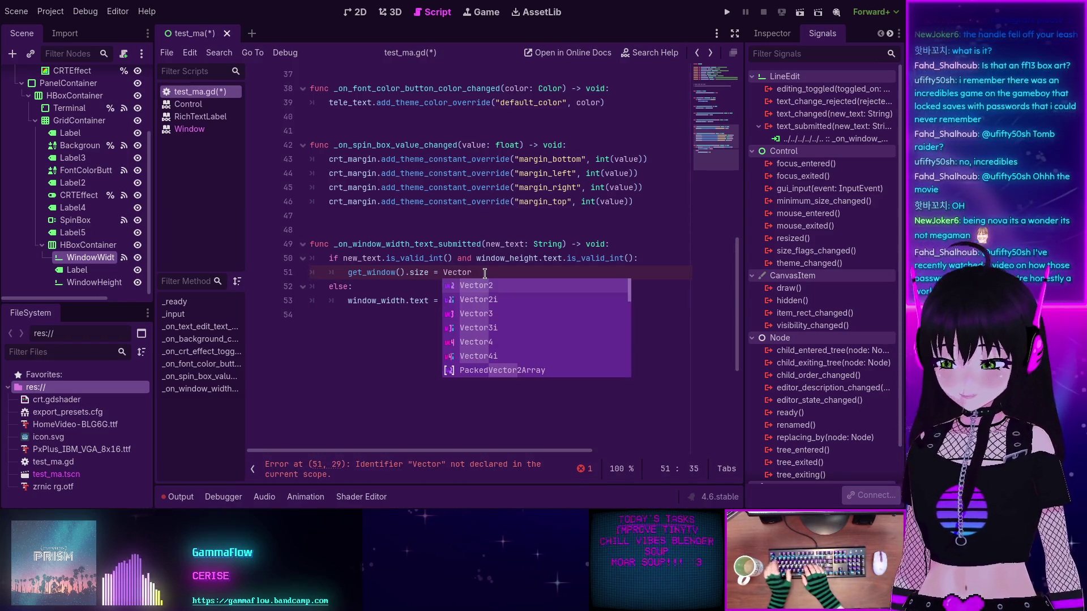
type("2i(")
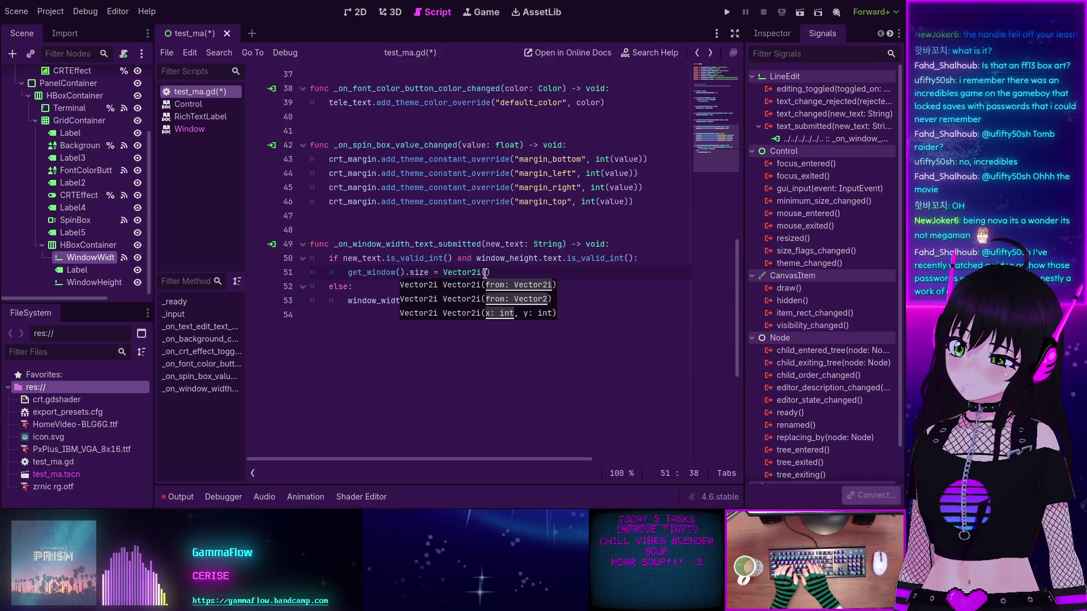
type("ew")
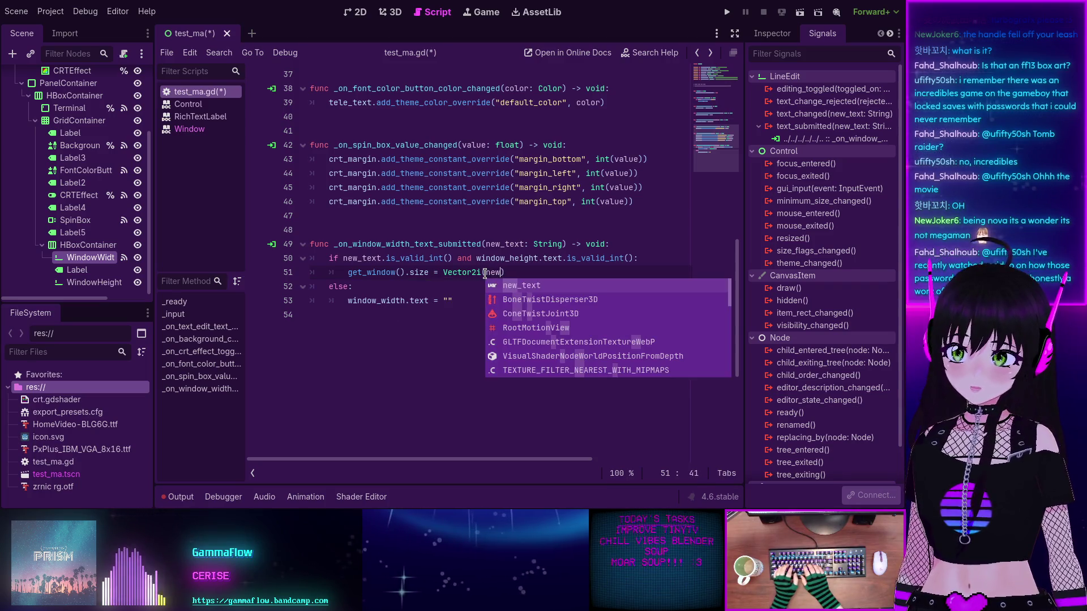
key("Return")
type("to")
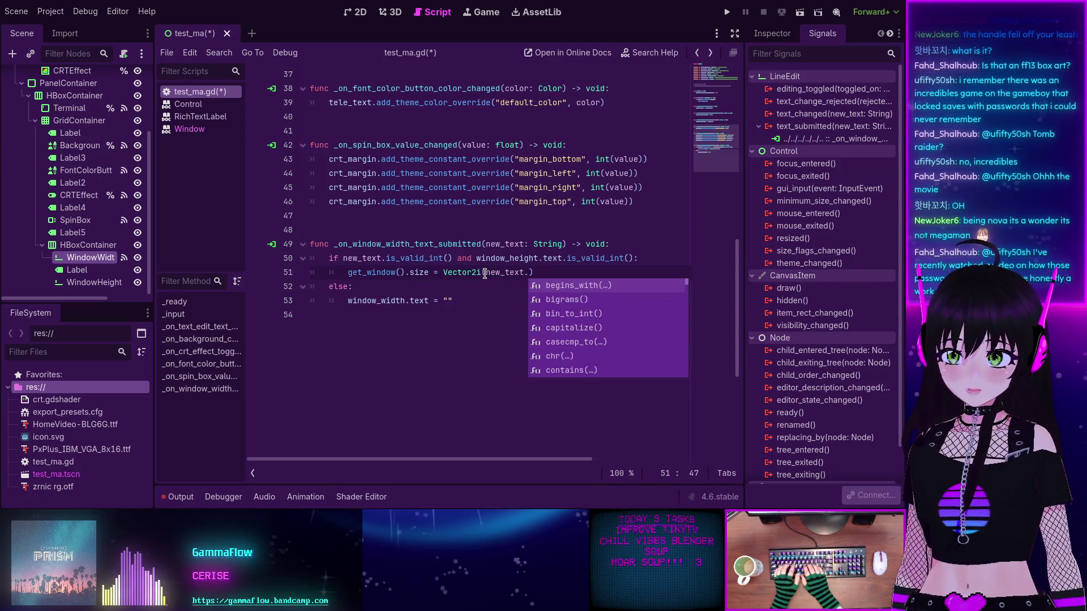
key("Down")
key("Down")
key("Down")
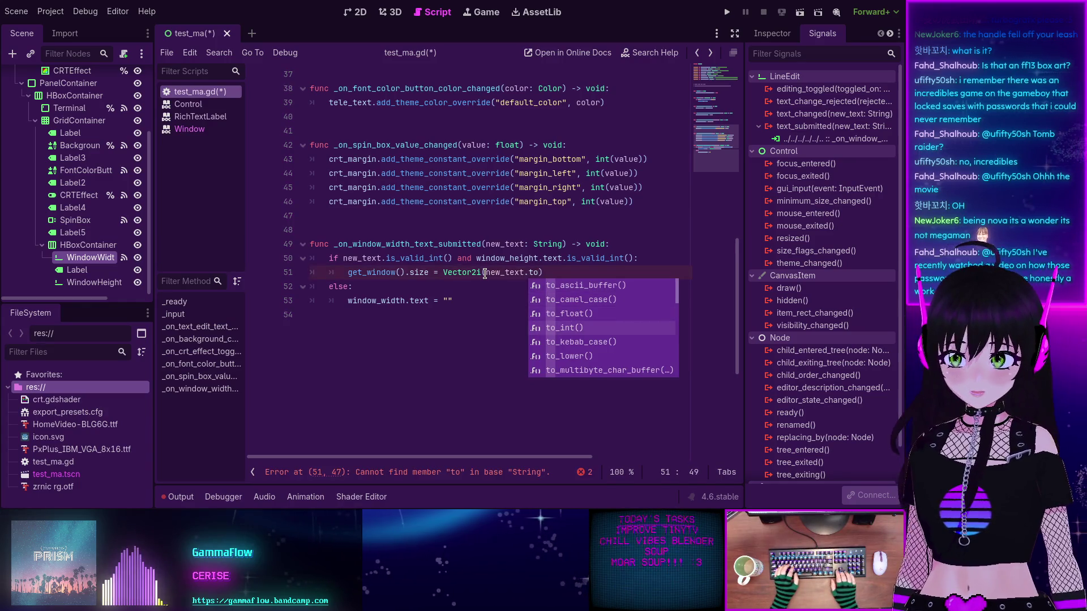
key("Return")
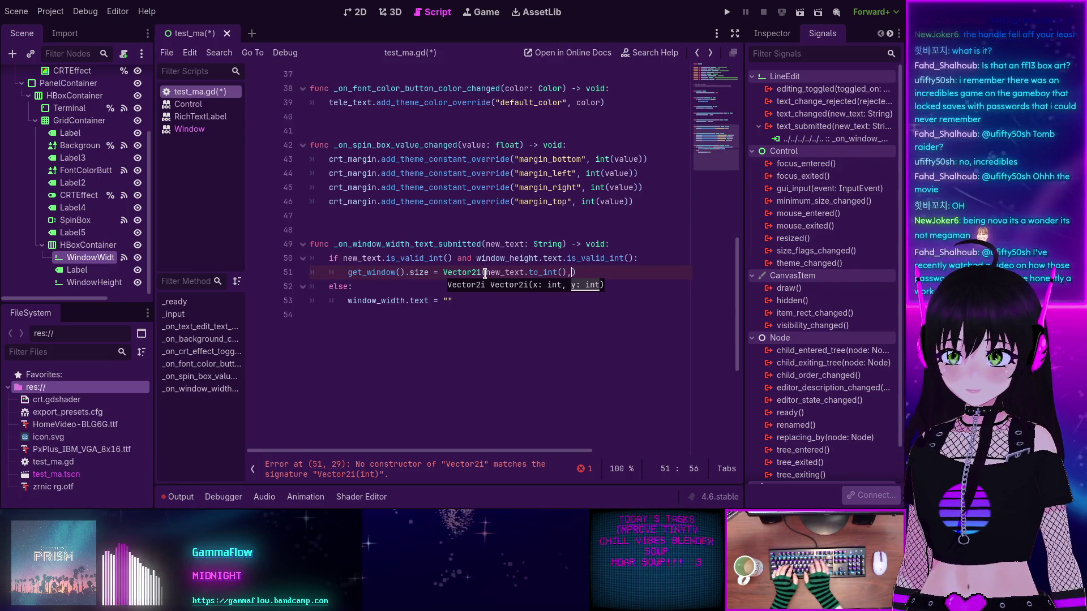
Step: Split Vector2i's arguments across lines, add window_height.text.to_int() as height, and save the script
left_click(485, 273)
key("Return")
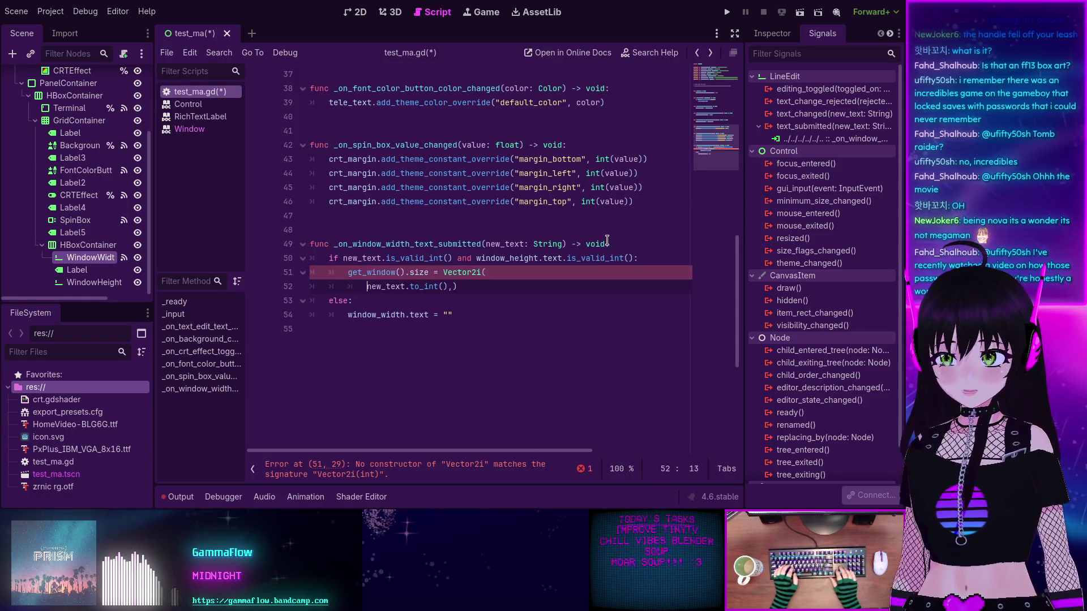
key("End")
key("Left")
key("Return")
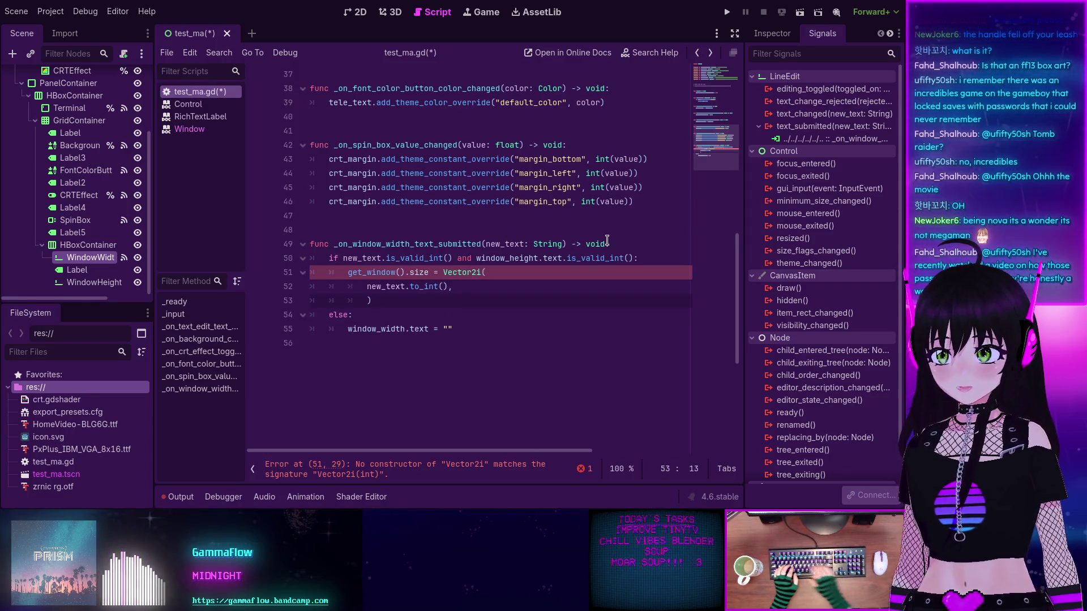
type("wind")
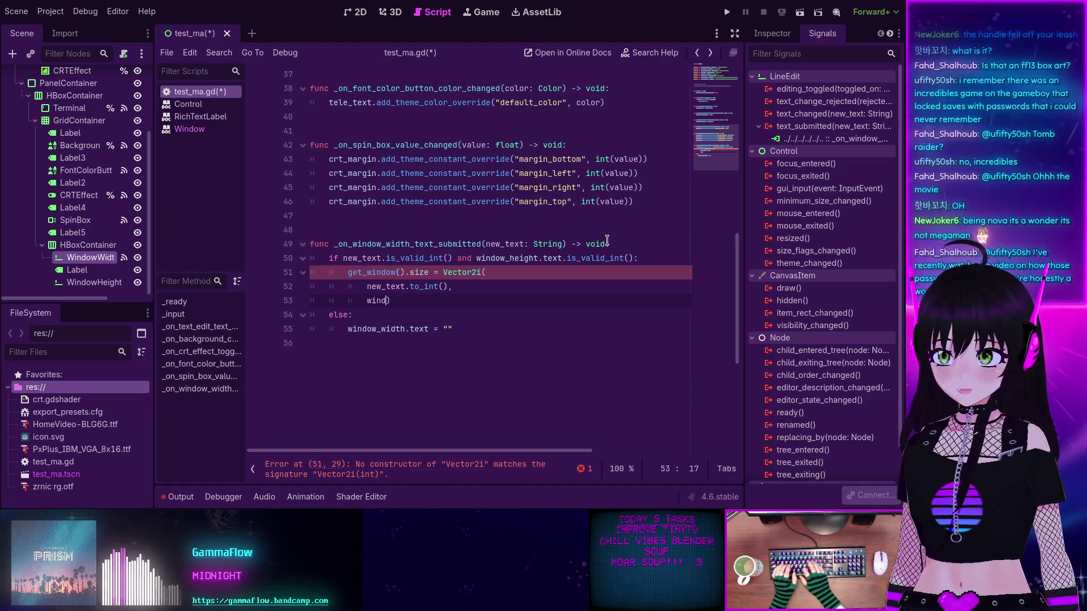
key("Return")
type(".tex")
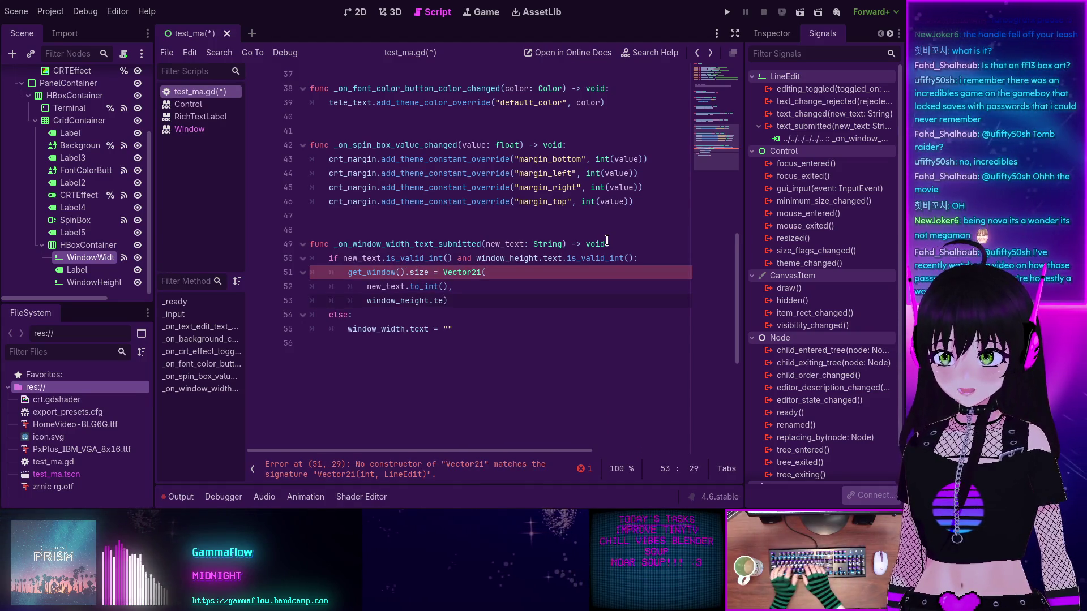
type("t.to")
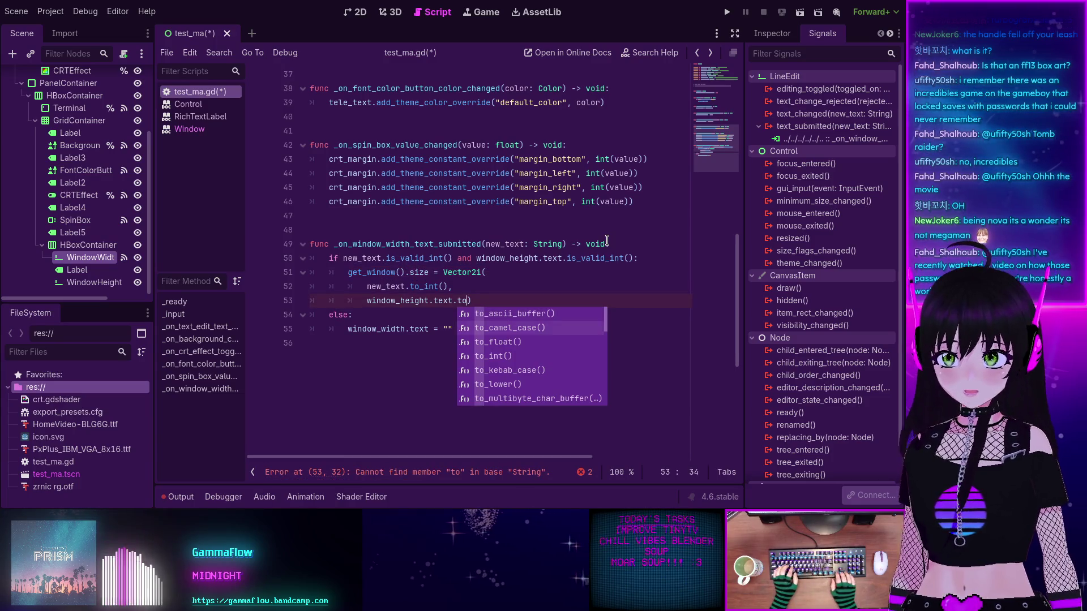
key("Return")
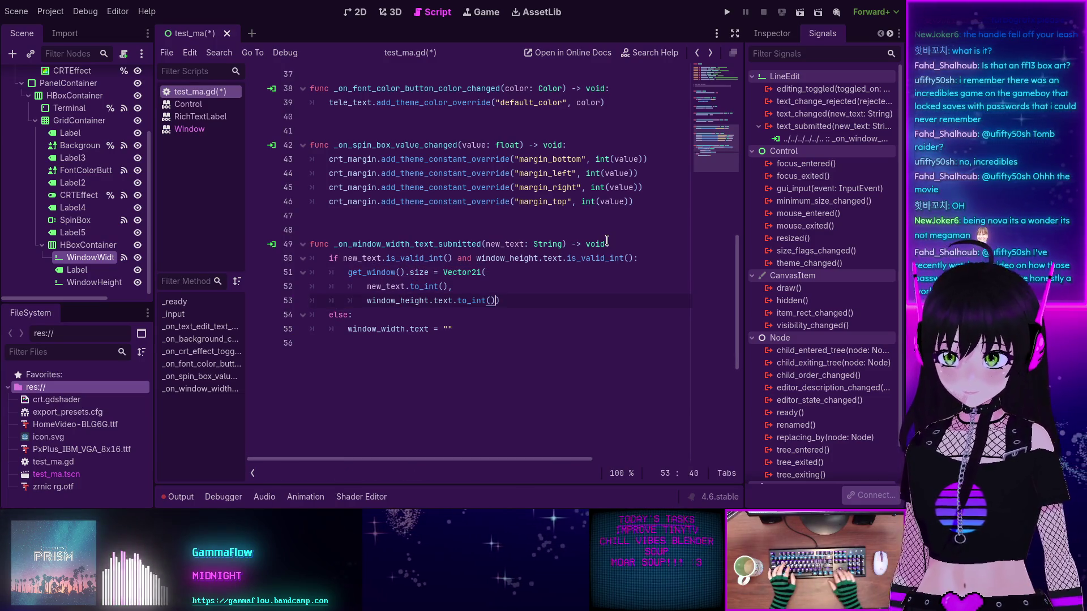
key("Return")
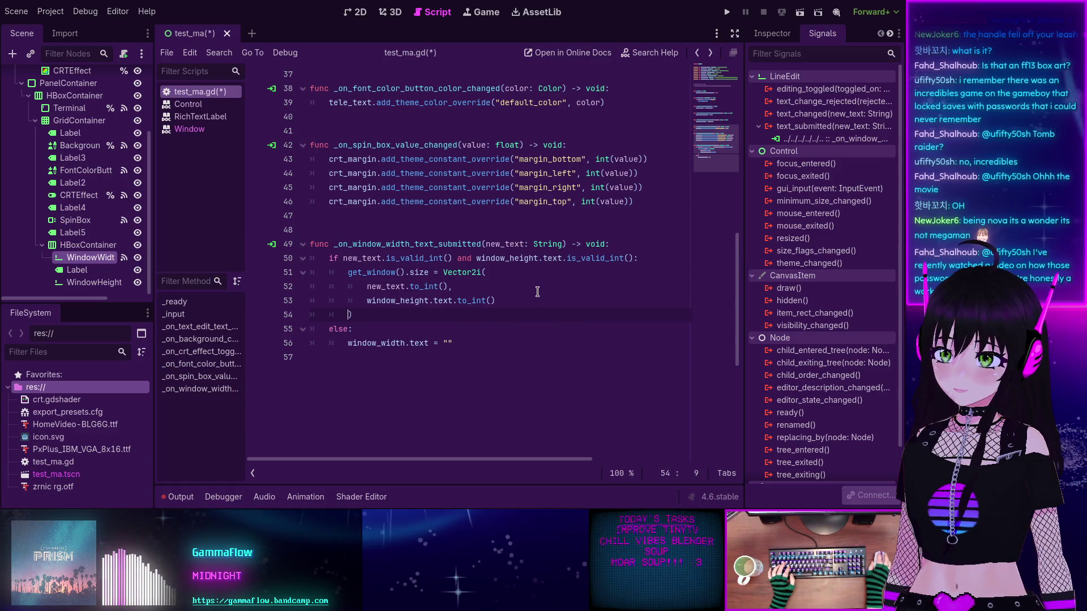
left_click(522, 305)
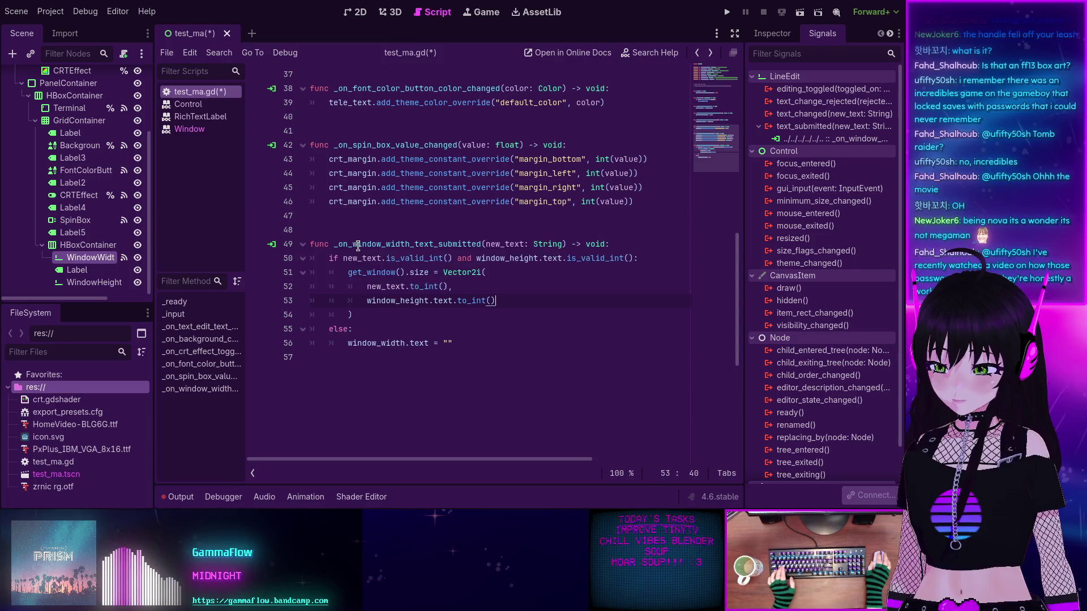
key("ctrl+s")
mouse_move(421, 258)
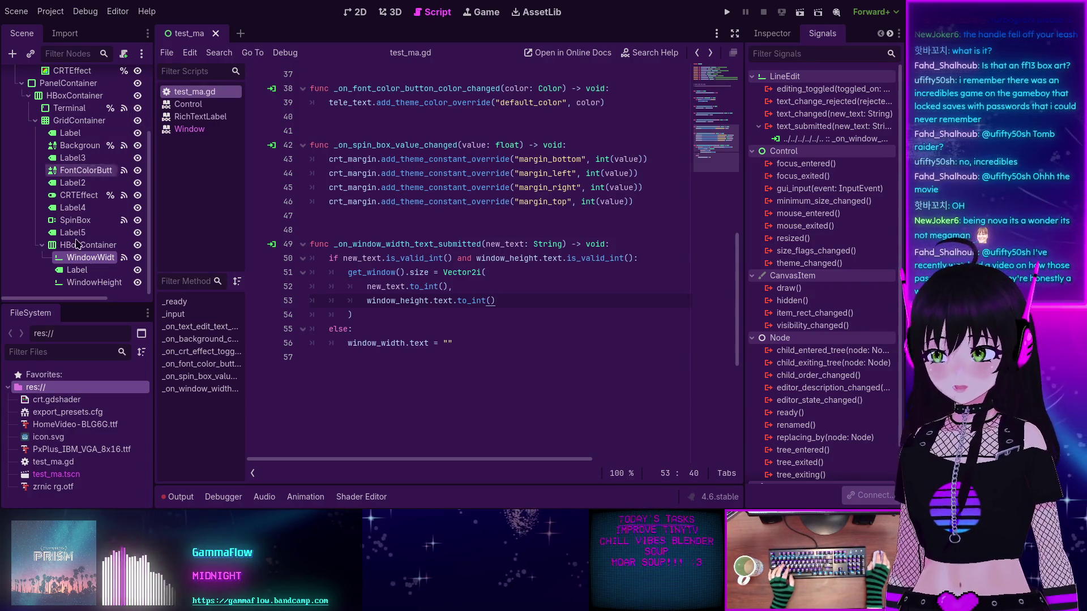
Step: Connect WindowHeight's text_submitted signal to a new _on_window_height_text_submitted handler
left_click(85, 282)
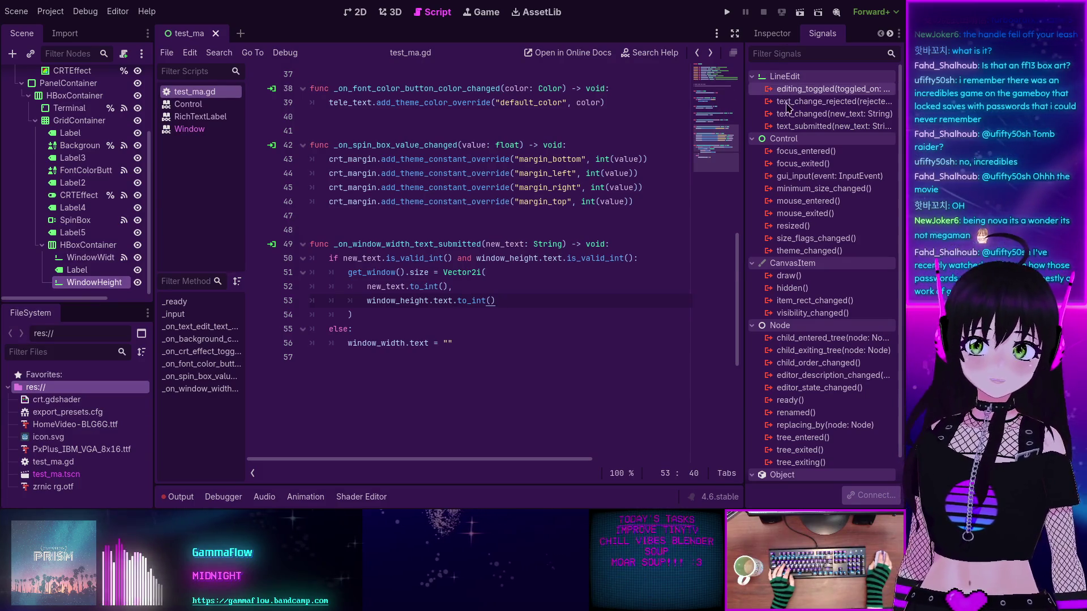
double_click(831, 126)
left_click(421, 382)
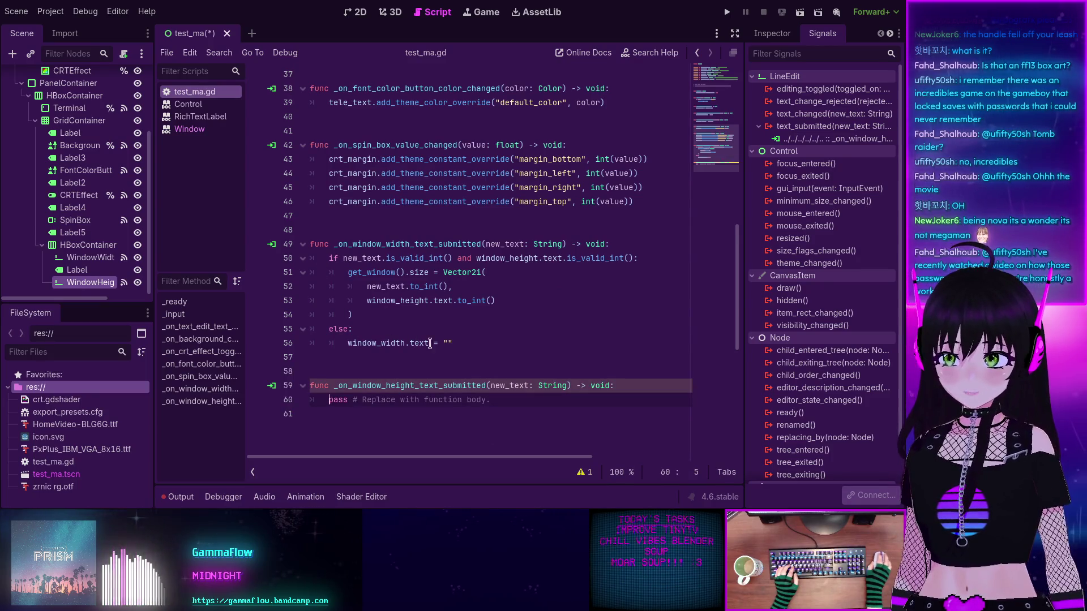
Step: Copy the width handler's body and paste it over the new handler's pass line
left_click(452, 342)
key("shift+Up")
key("shift+Up")
key("shift+Up")
key("shift+Home")
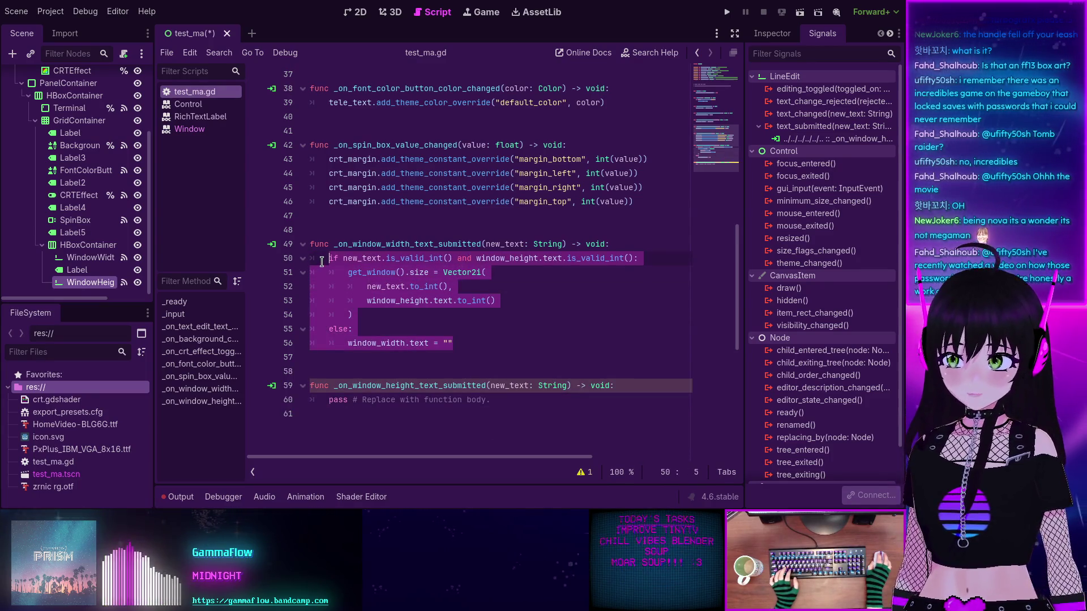
key("ctrl+c")
left_click_drag(490, 400, 320, 399)
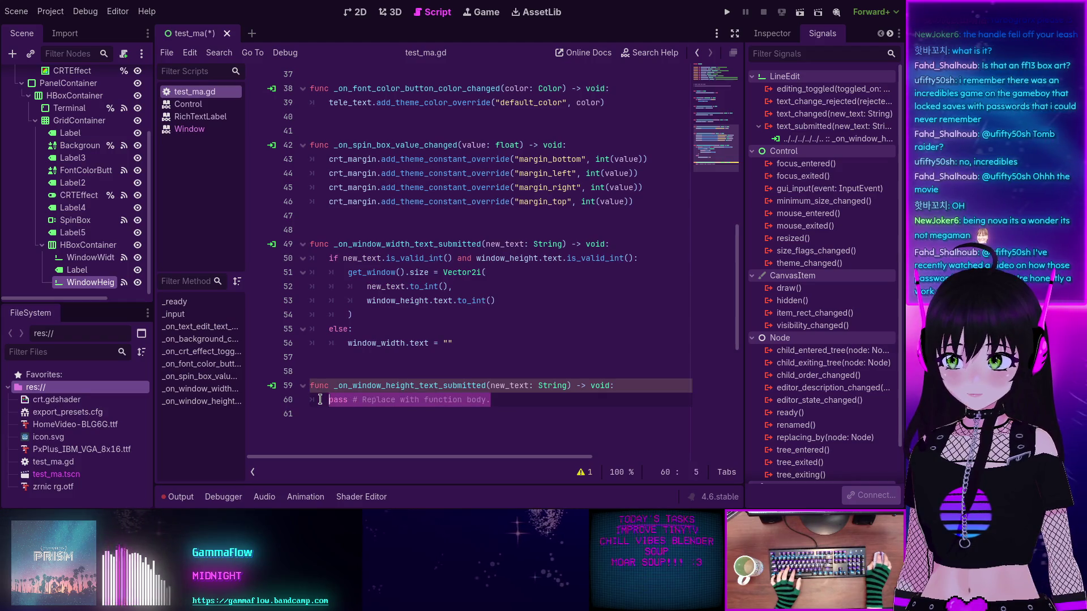
key("ctrl+v")
Step: Change the height handler's condition to check window_width.text.is_valid_int()
double_click(506, 359)
scroll(559, 332, "up", 1)
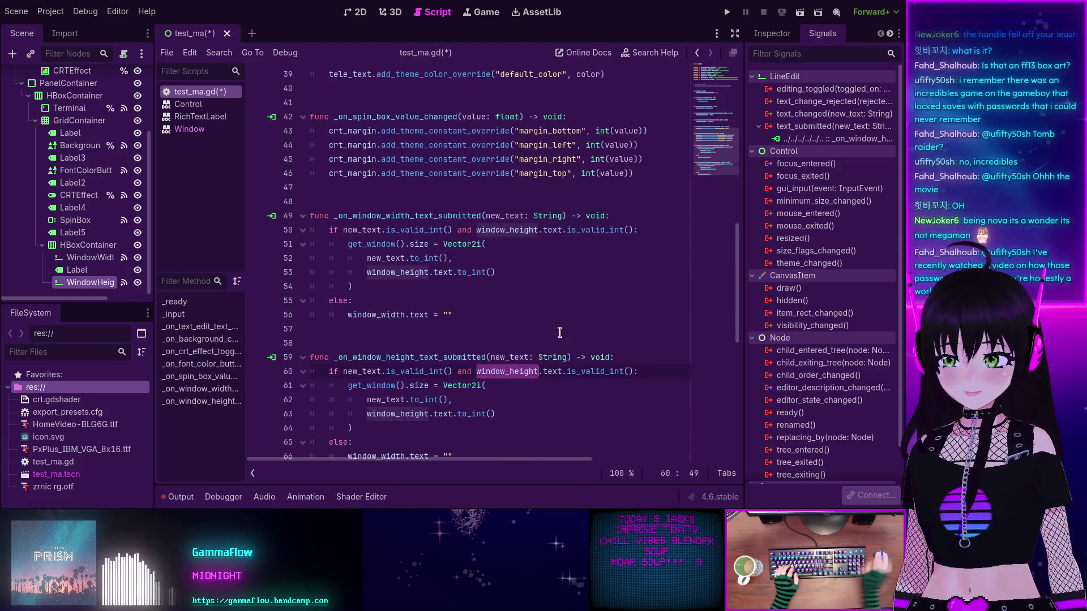
type("window_width")
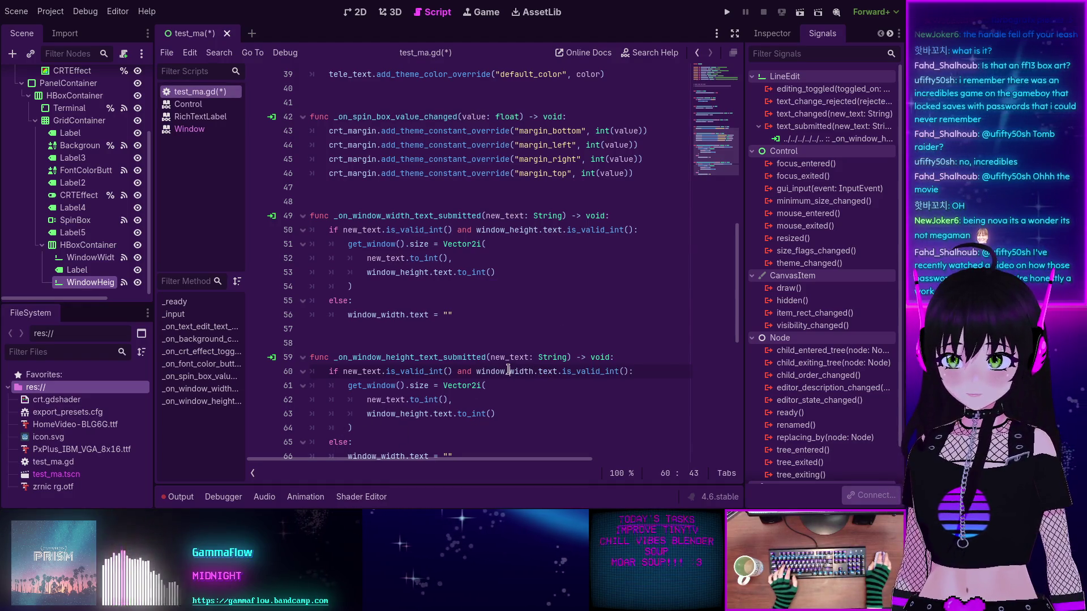
double_click(394, 414)
Step: Use window_width for the Vector2i argument and make the else line clear window_height.text instead
type("window_width")
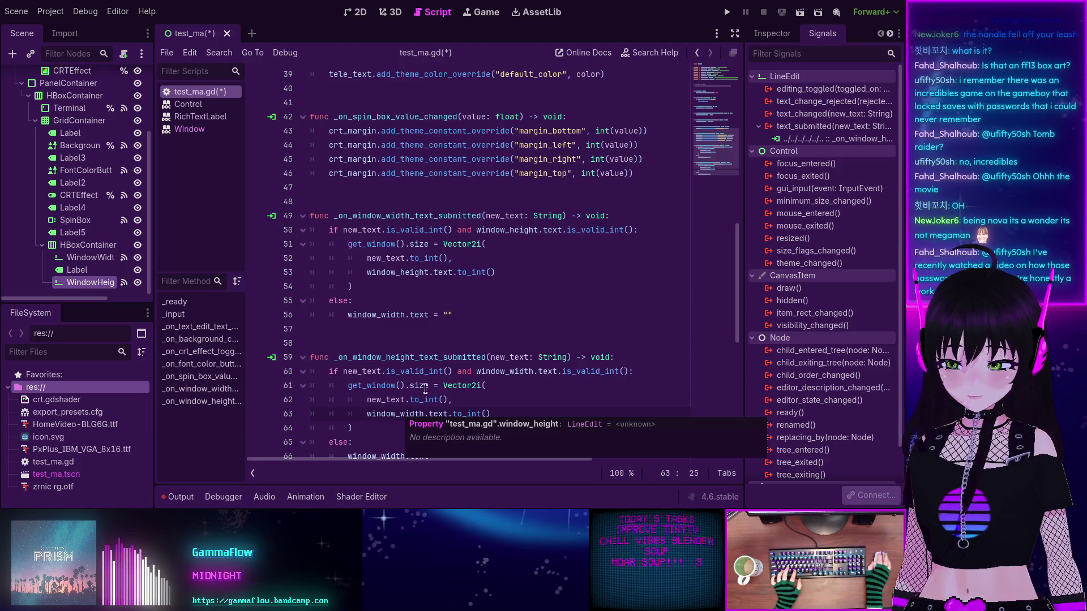
scroll(447, 385, "down", 1)
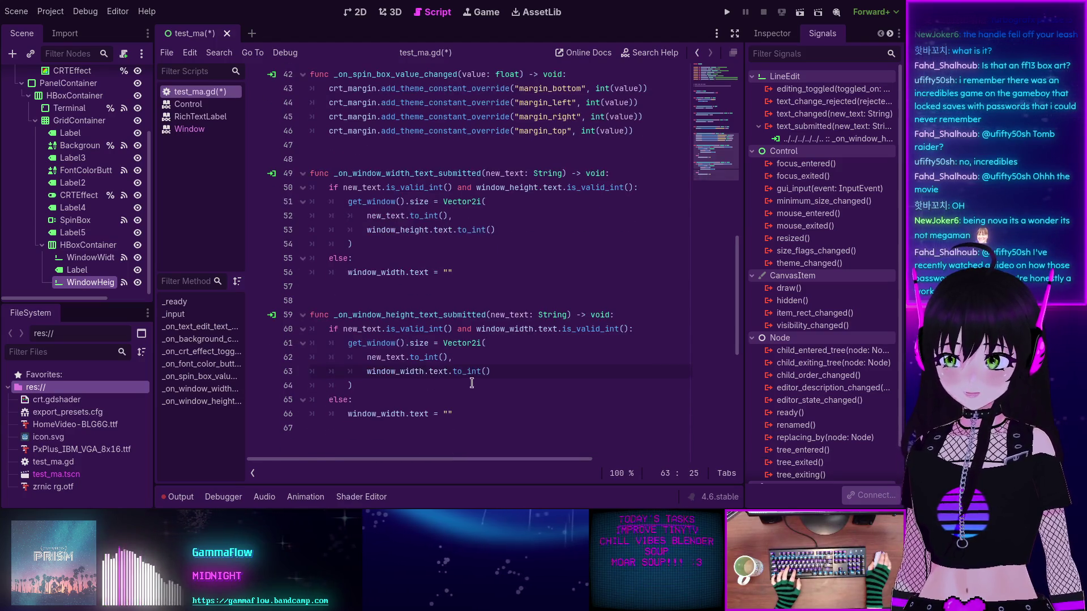
double_click(381, 414)
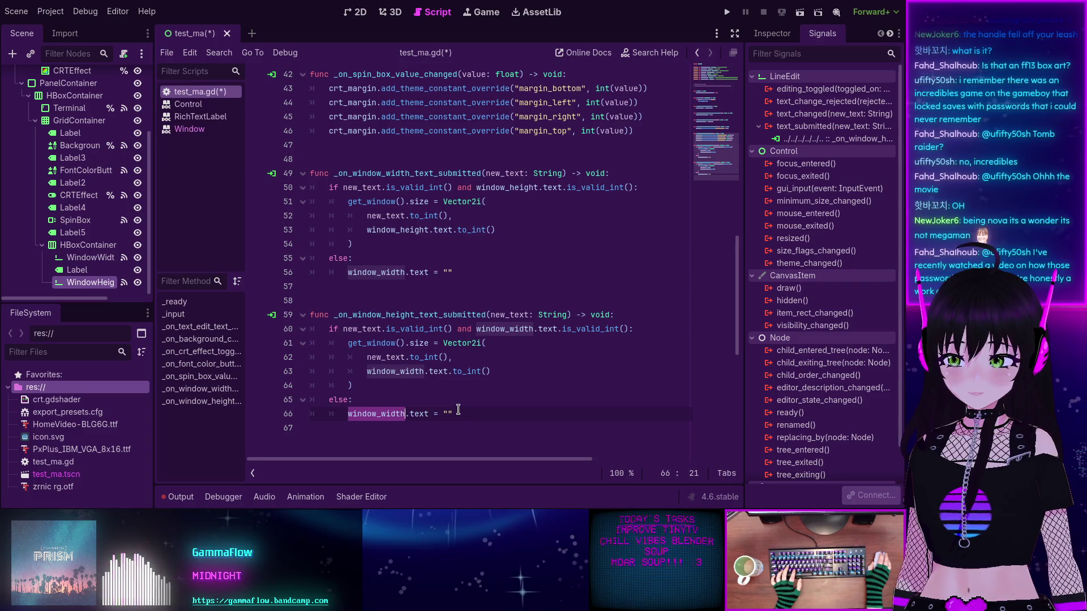
key("Right")
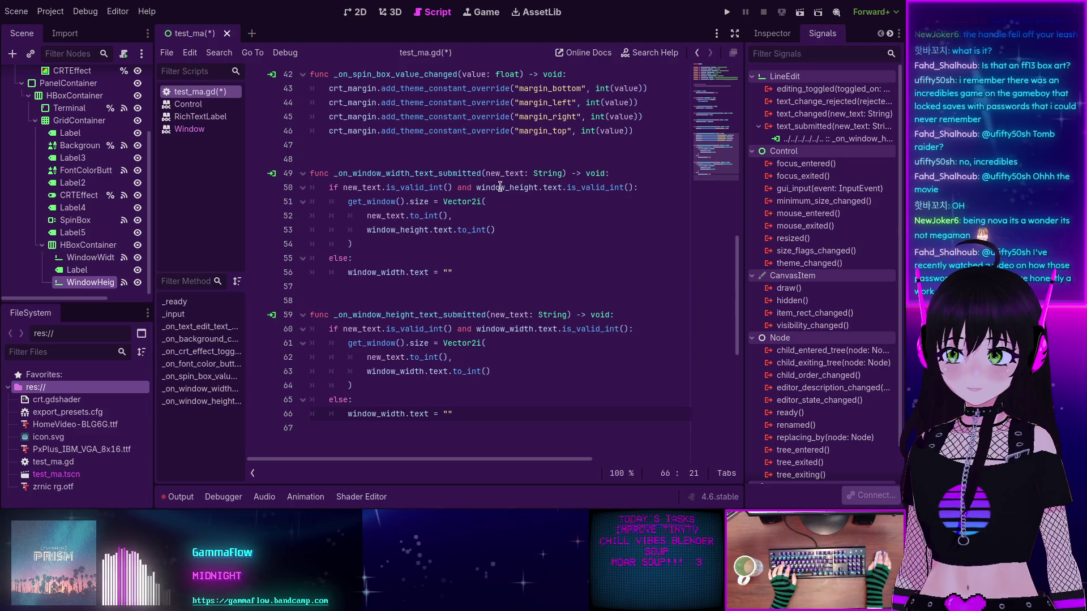
mouse_move(382, 409)
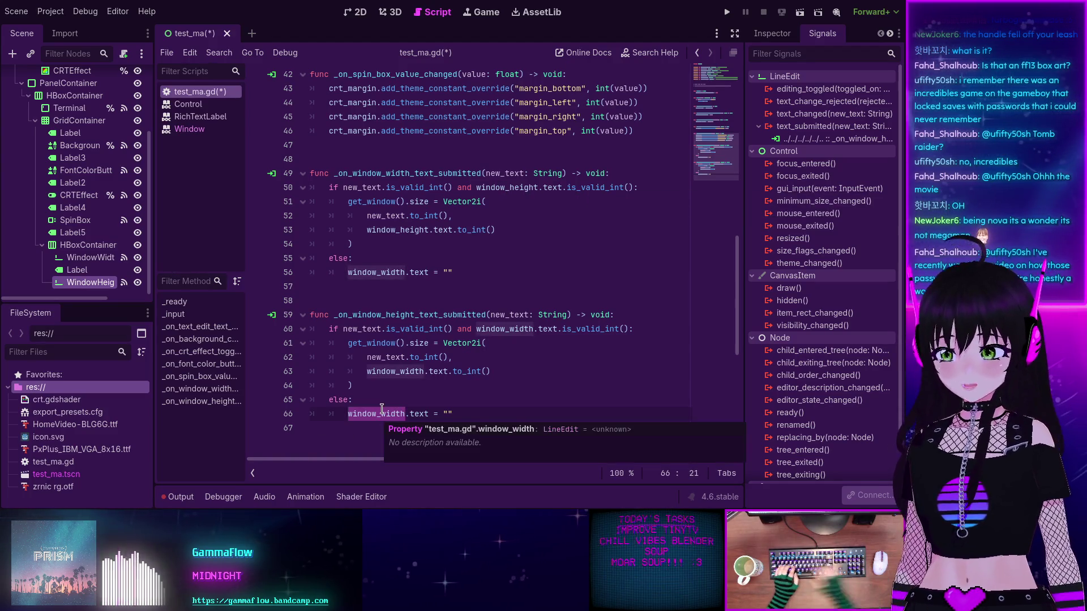
key("BackSpace")
key("BackSpace")
key("BackSpace")
type("he")
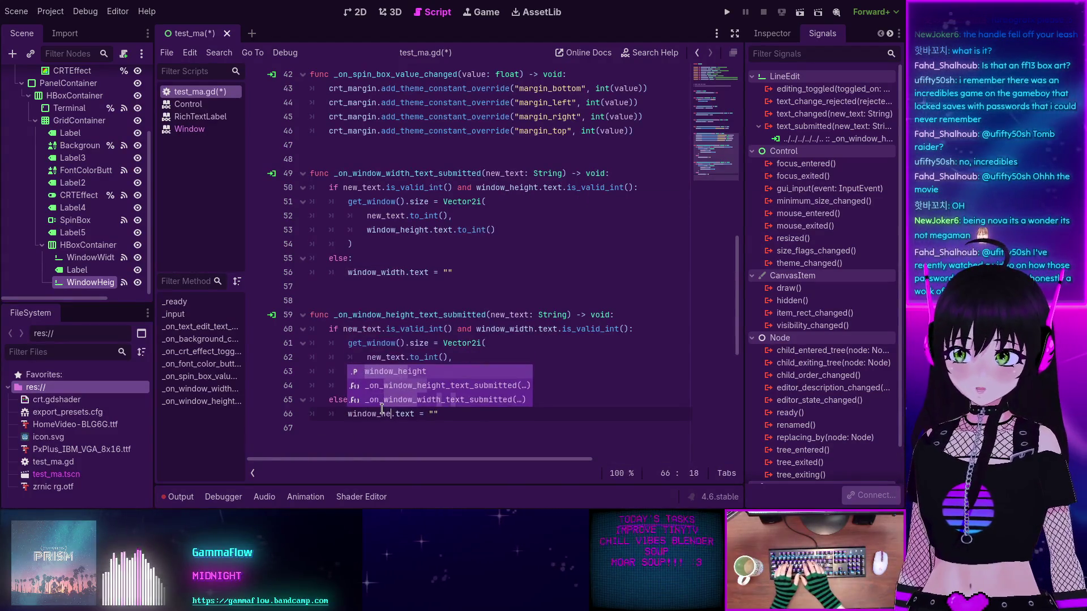
key("Return")
Step: Save test_ma.gd and close the is_valid_int documentation popup
left_click(481, 412)
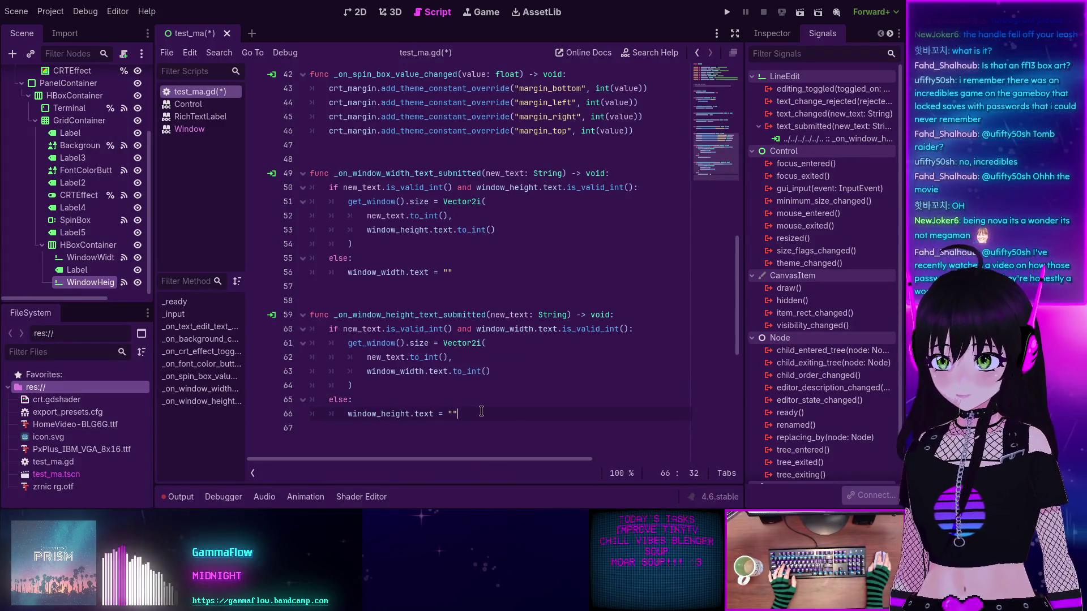
key("ctrl+s")
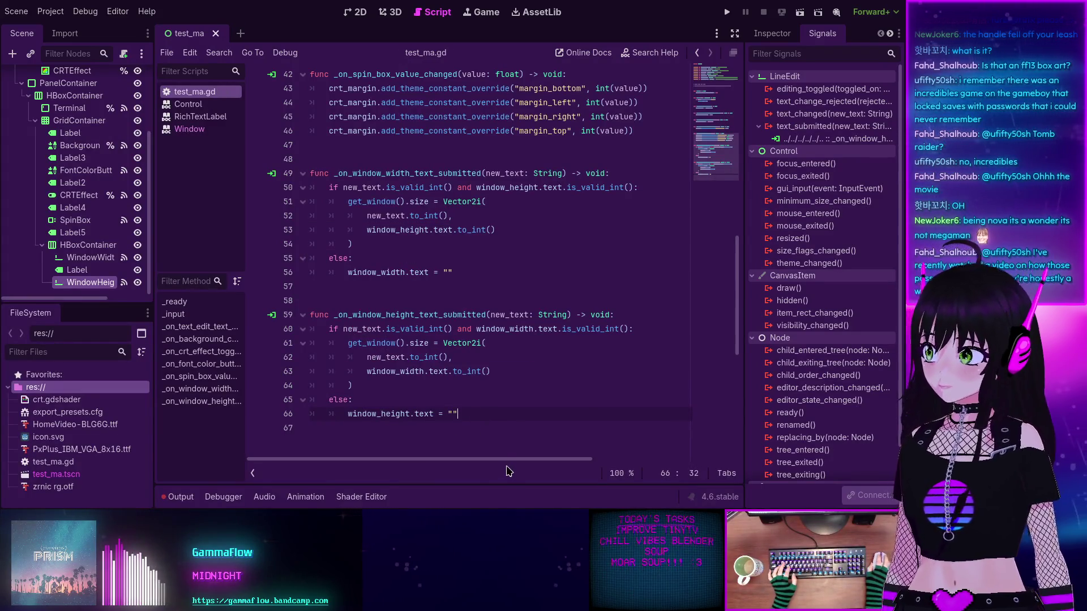
mouse_move(561, 328)
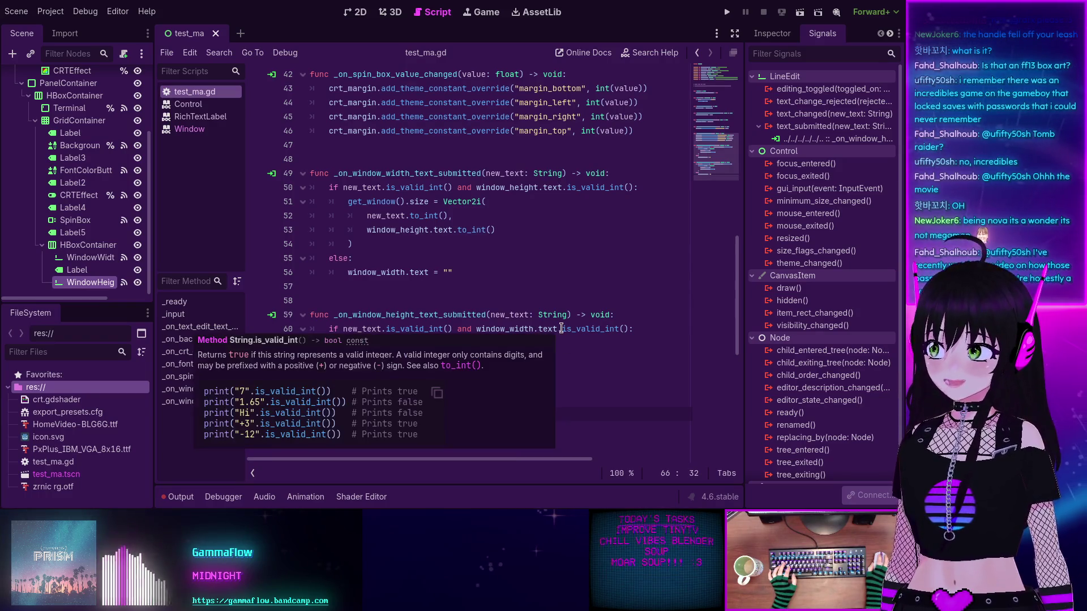
left_click(470, 259)
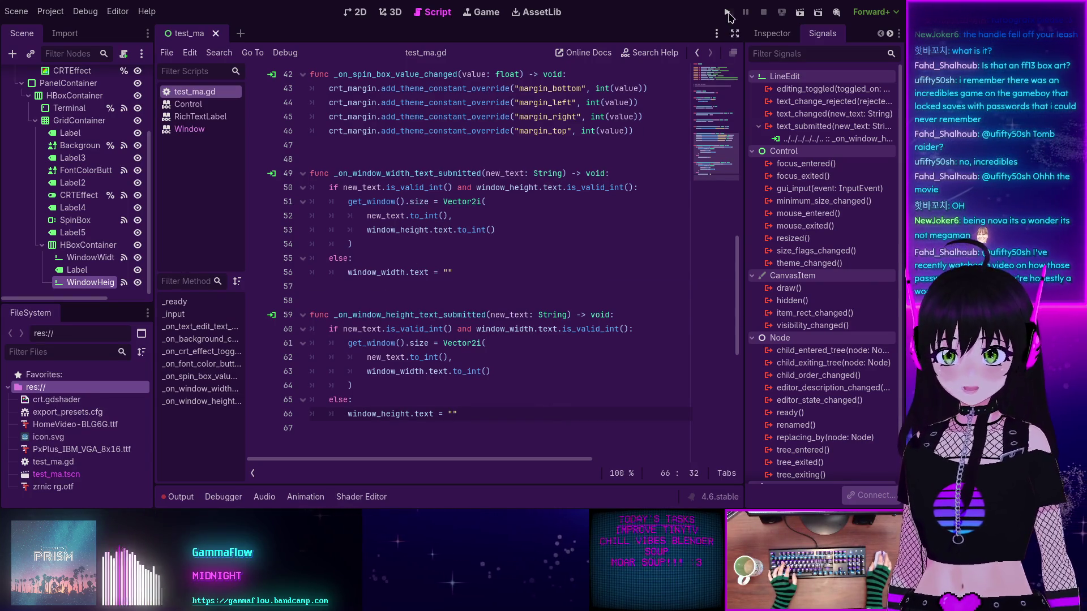
Step: Run the project, submit a smaller size in the Resolution fields, then stop the game
left_click(728, 12)
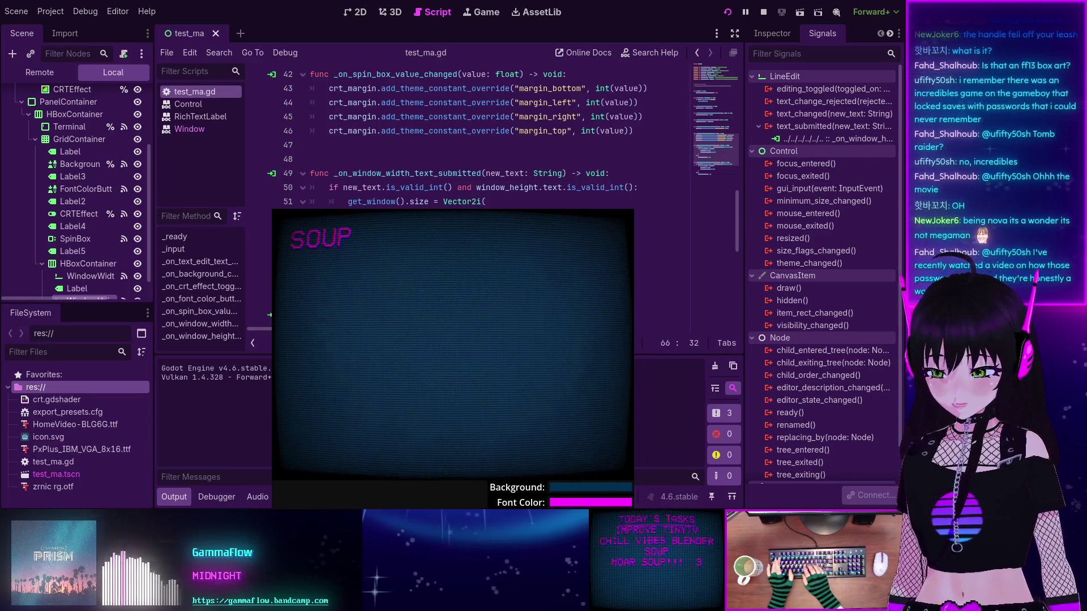
key("Return")
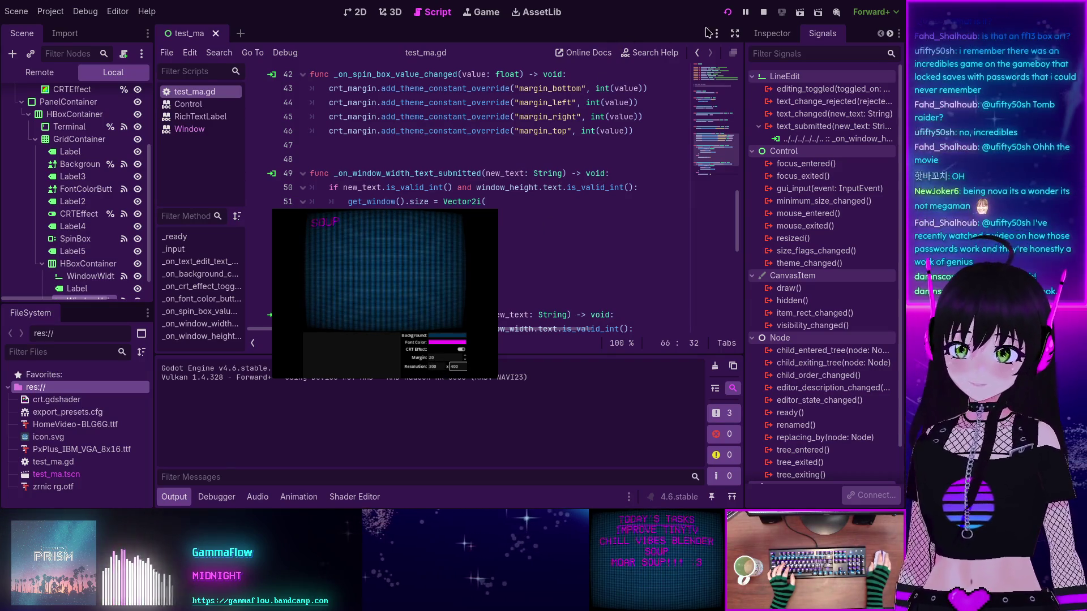
left_click(763, 12)
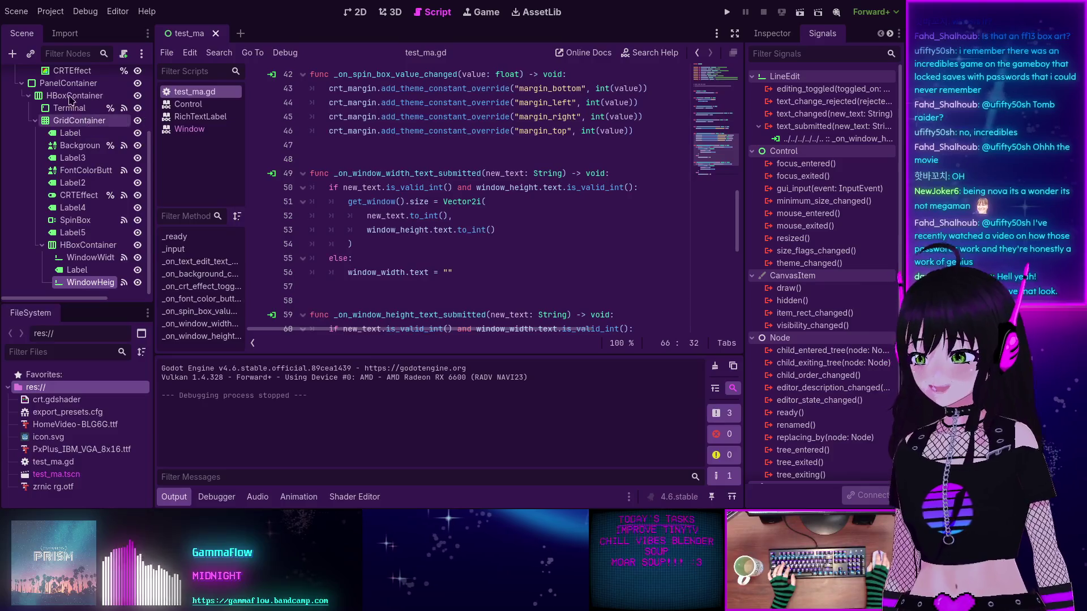
Step: In Project Settings, set General > Display > Window > Stretch Mode to disabled
left_click(14, 17)
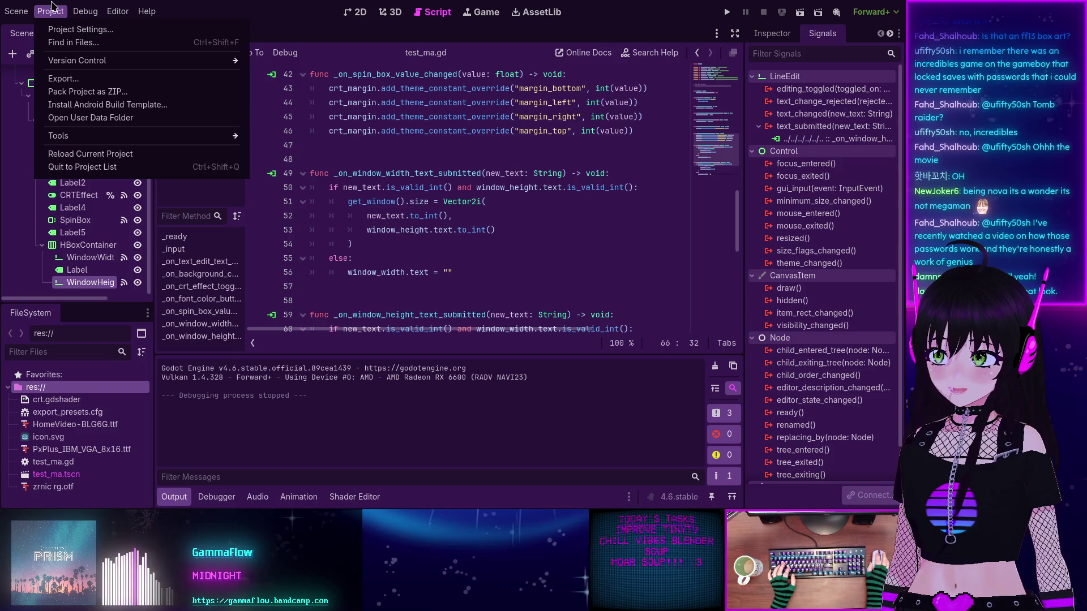
left_click(60, 29)
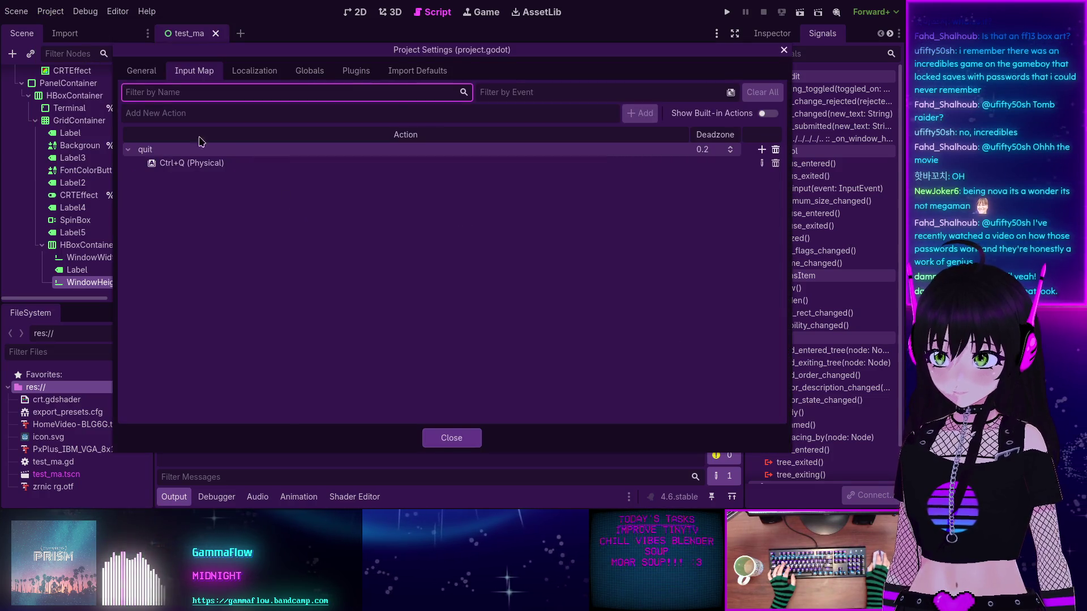
left_click(138, 73)
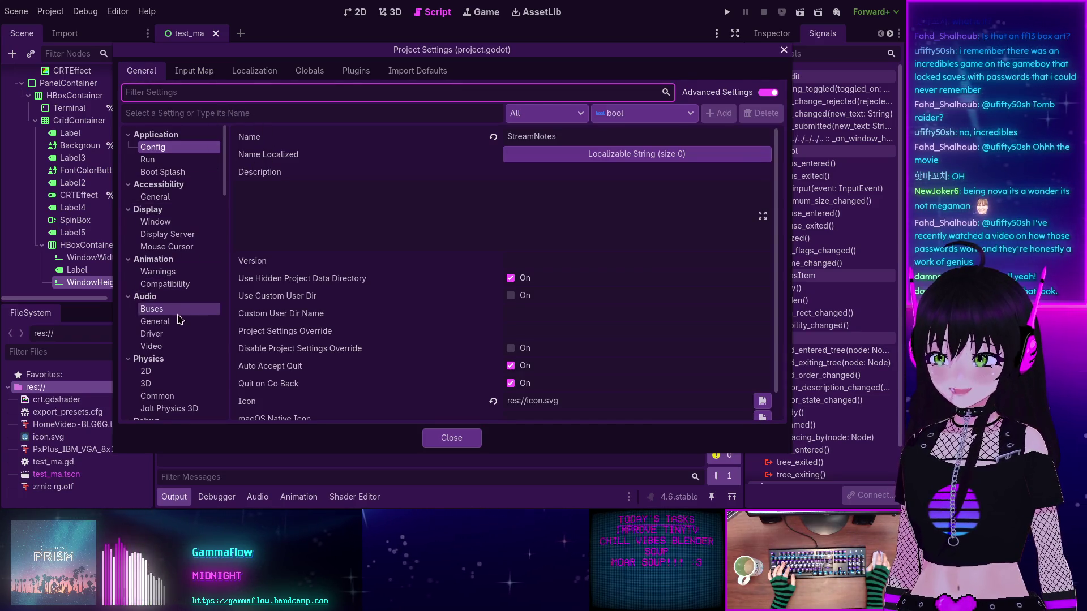
left_click(169, 226)
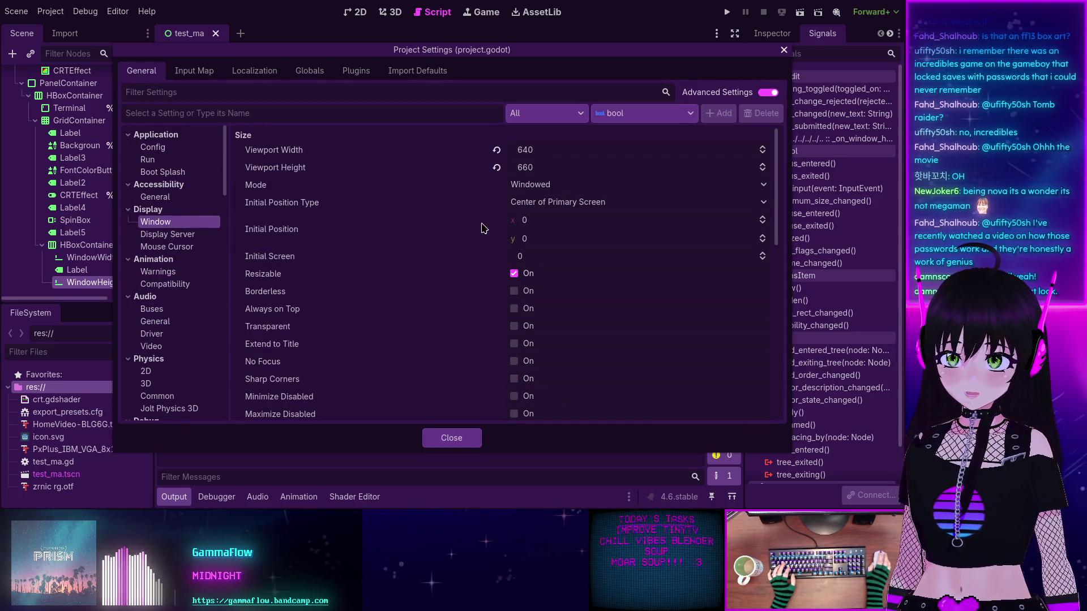
scroll(368, 208, "down", 10)
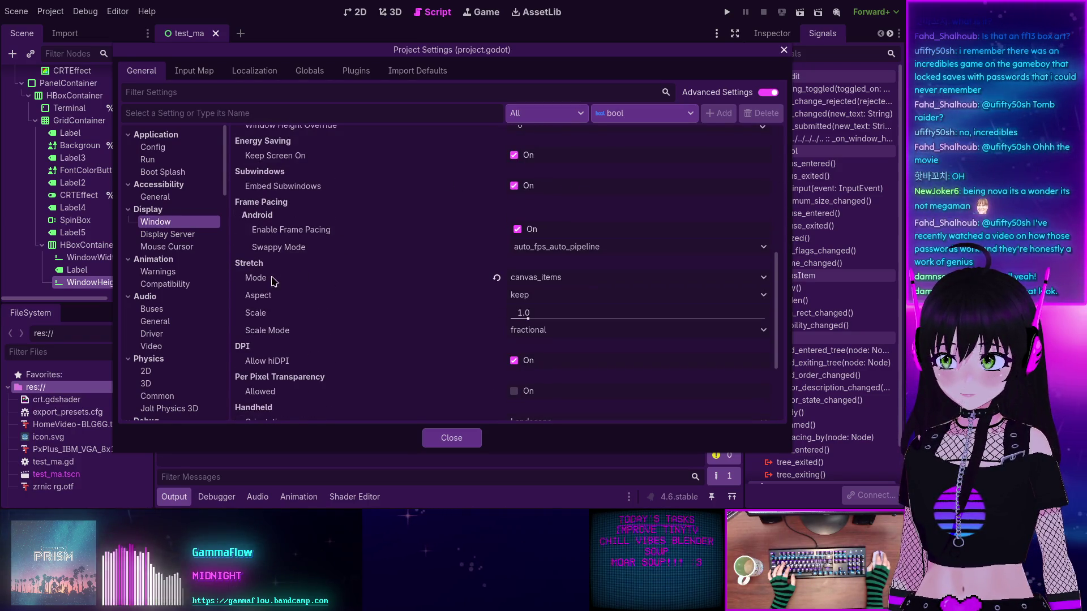
left_click(548, 278)
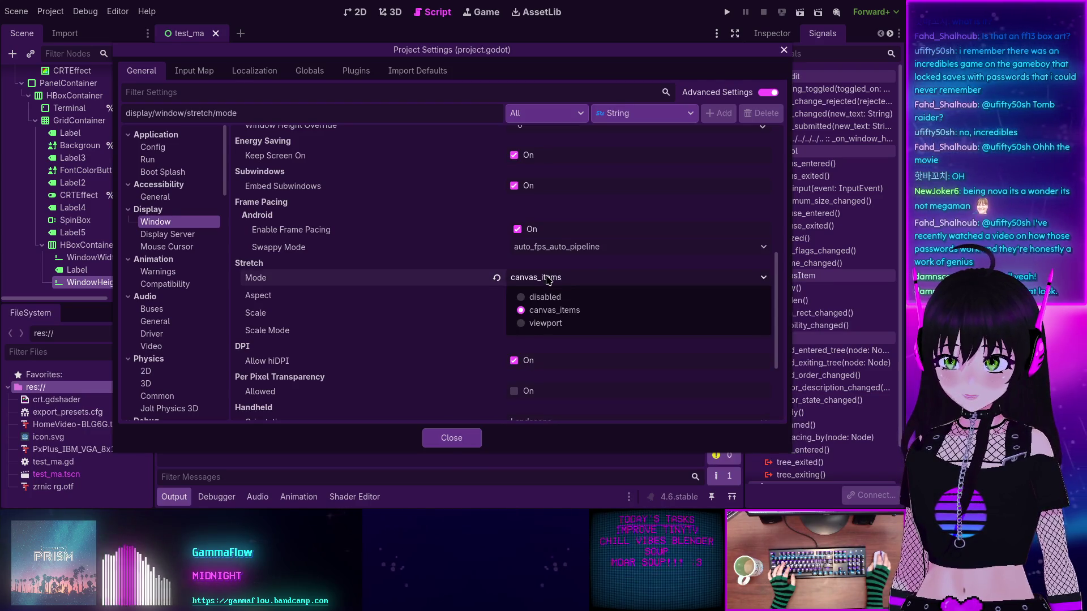
left_click(523, 298)
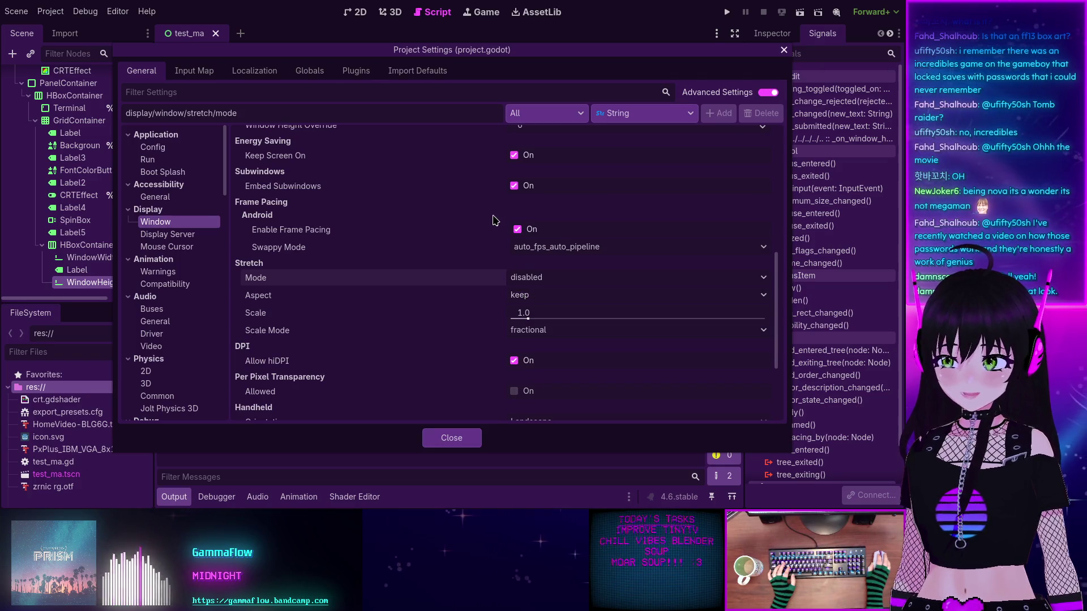
left_click(451, 439)
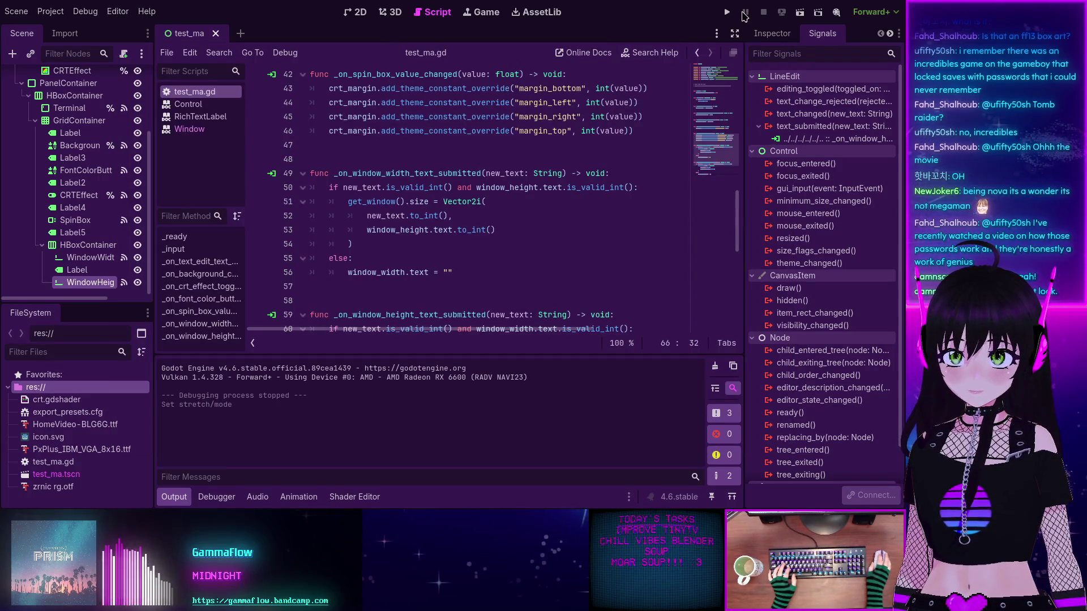
Step: Run the game, enter 400 for both width and height to resize it, then stop with F8
left_click(727, 12)
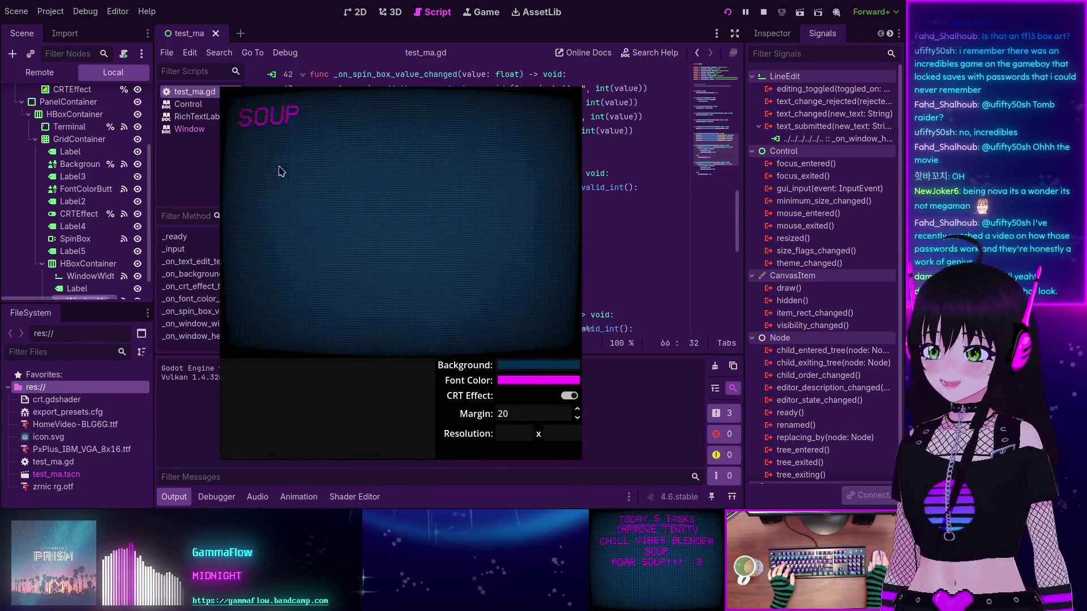
left_click(519, 432)
type("400")
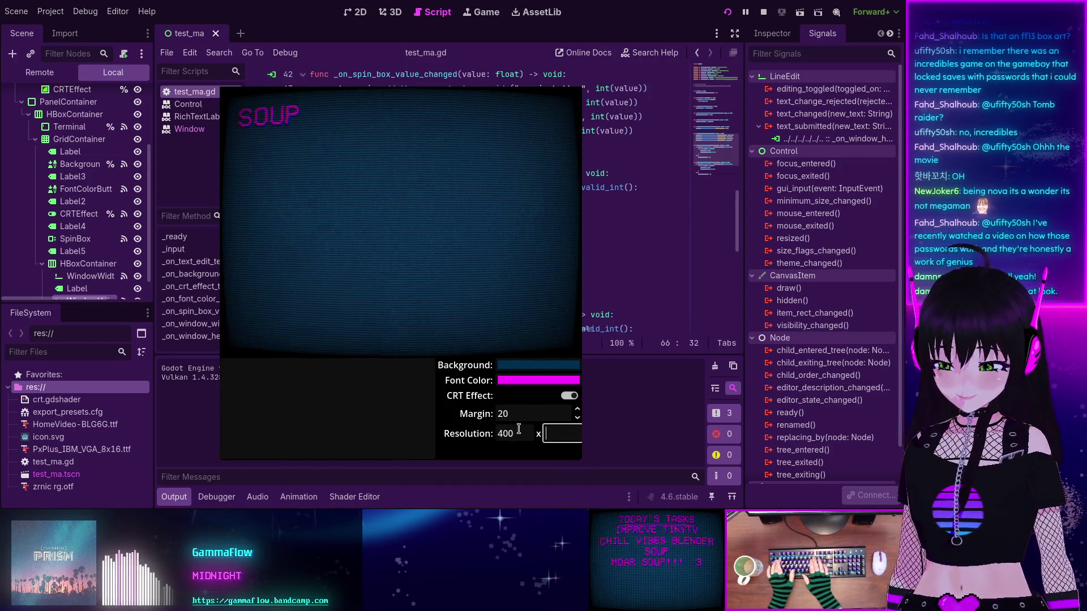
key("Tab")
type("400")
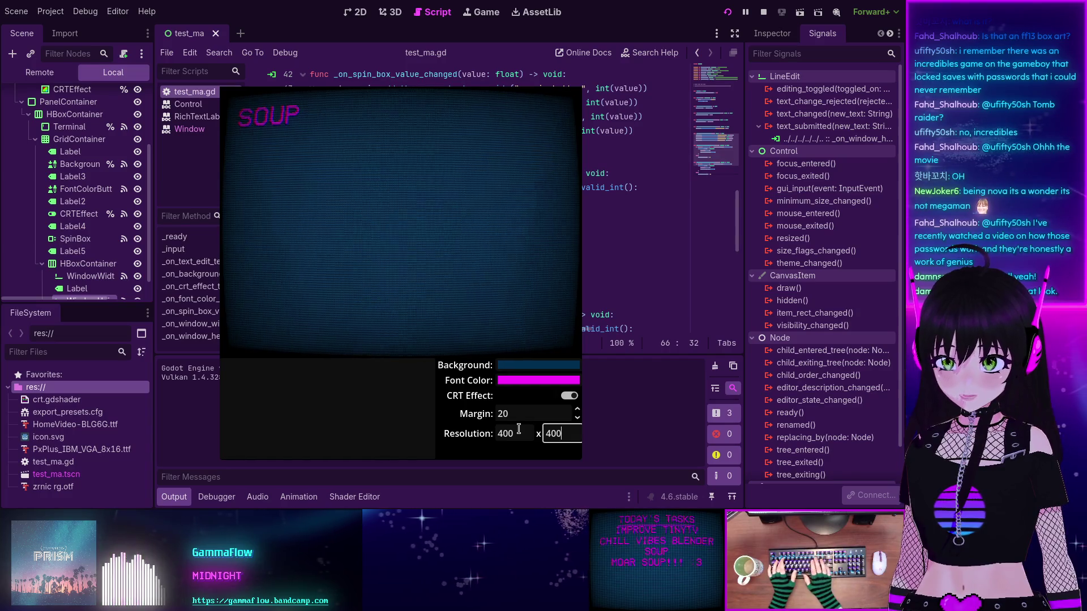
key("Return")
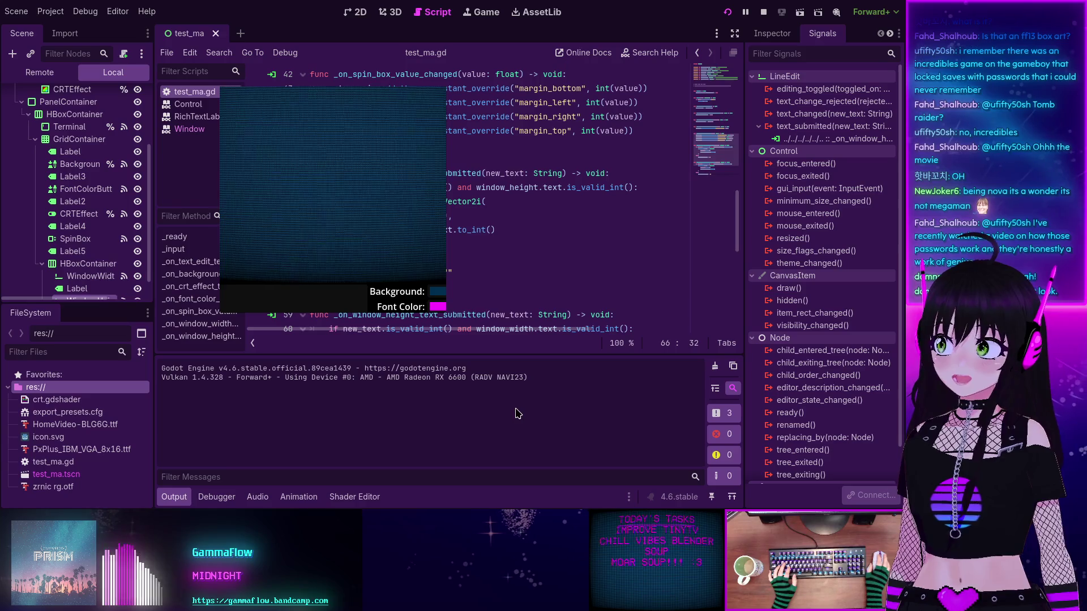
key("F8")
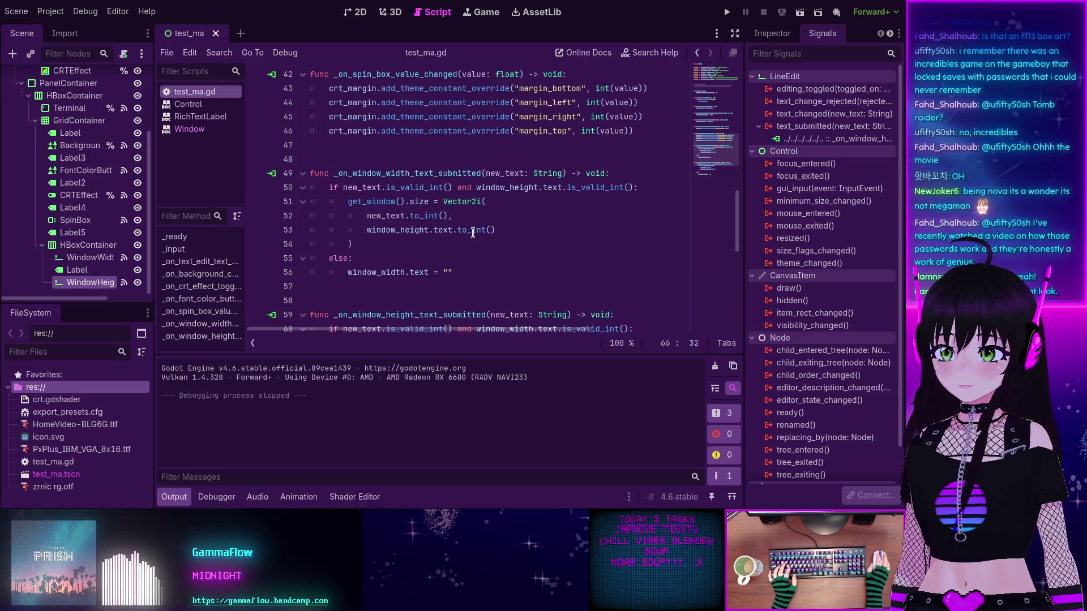
mouse_move(473, 233)
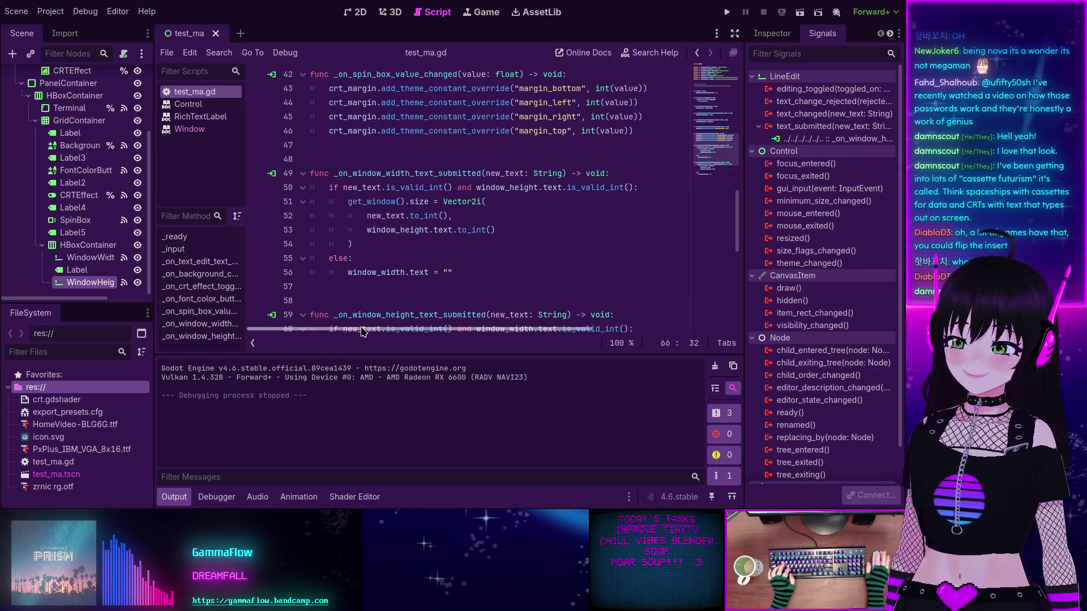
left_click(467, 272)
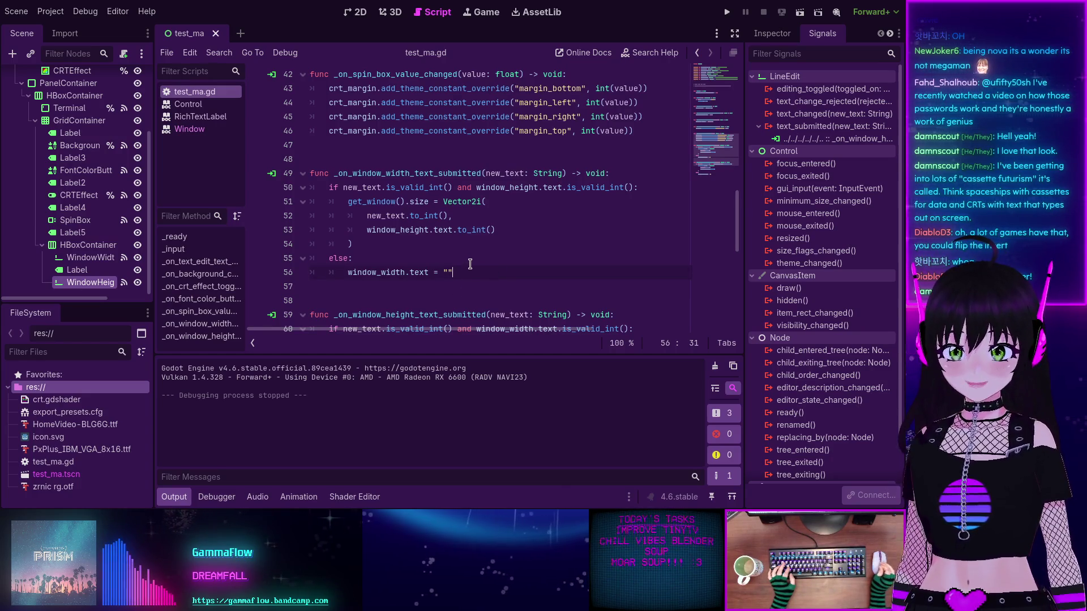
scroll(417, 273, "down", 4)
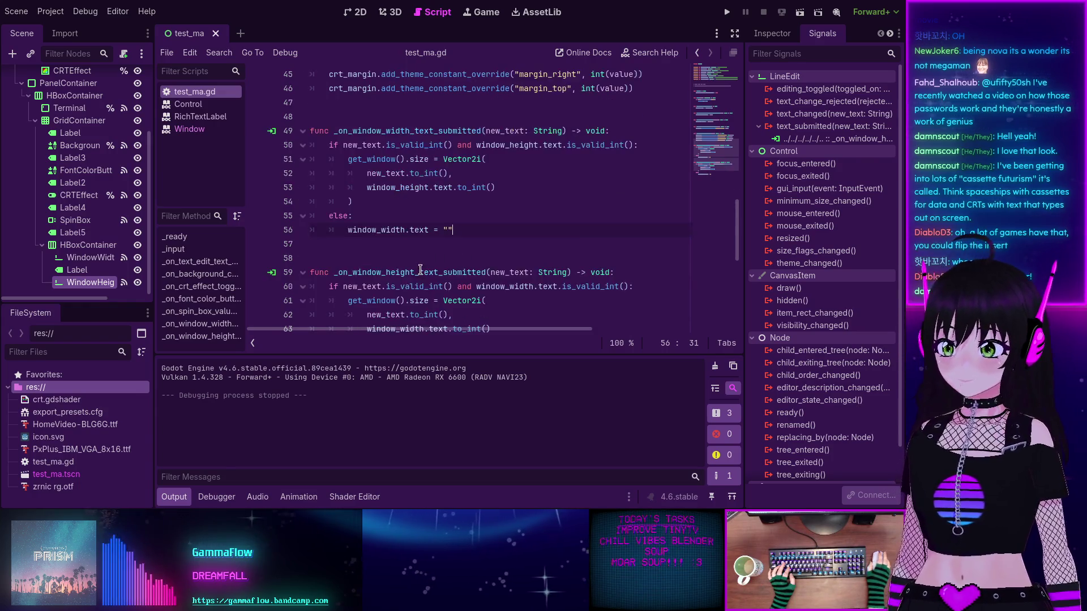
scroll(417, 272, "up", 5)
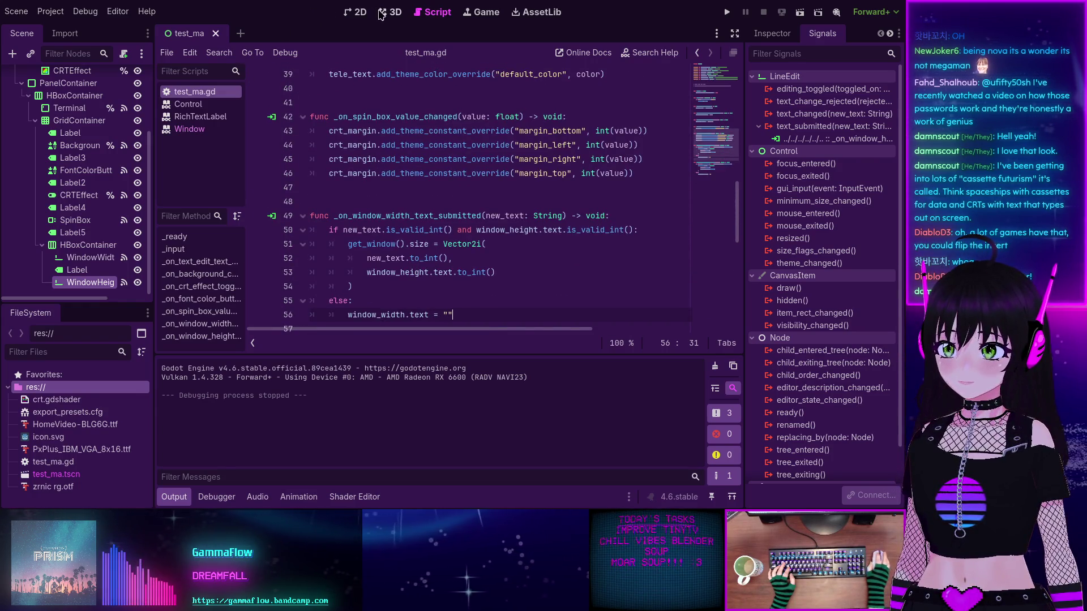
Step: Switch to the 2D view and zoom out to about 68% to show the whole CRT screen
left_click(358, 16)
scroll(366, 164, "down", 3)
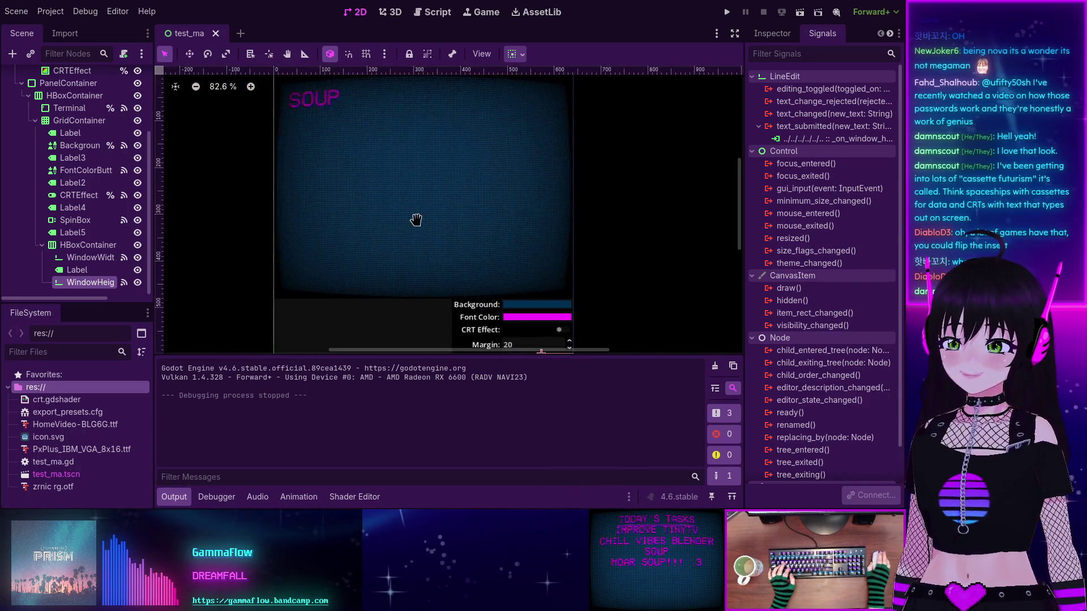